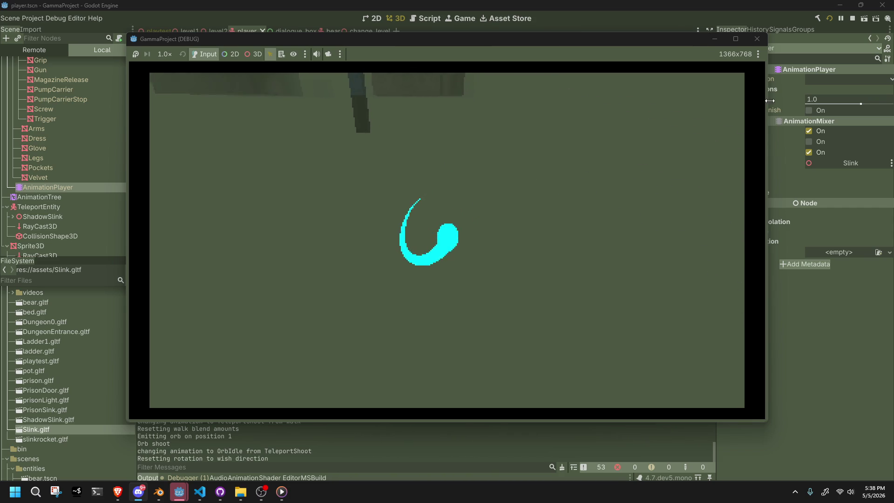
Step: Stop the running game and select the AnimationPlayer node in the scene tree
left_click(756, 38)
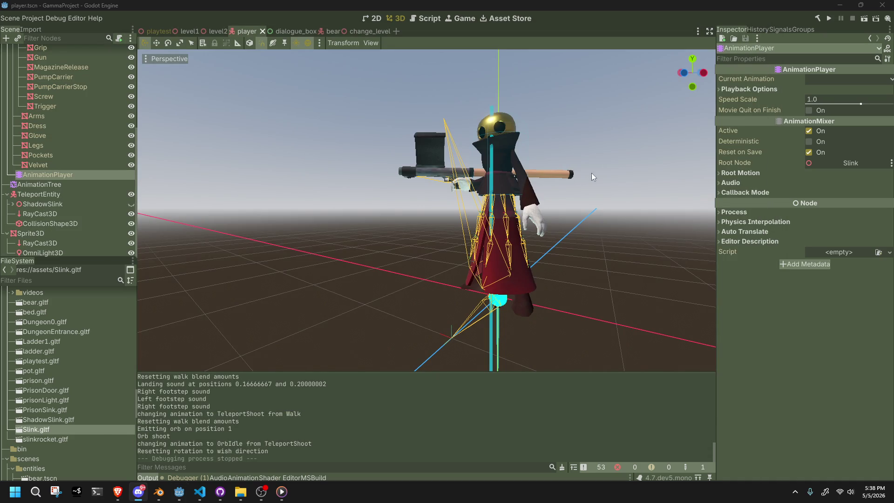
left_click(40, 184)
left_click(40, 175)
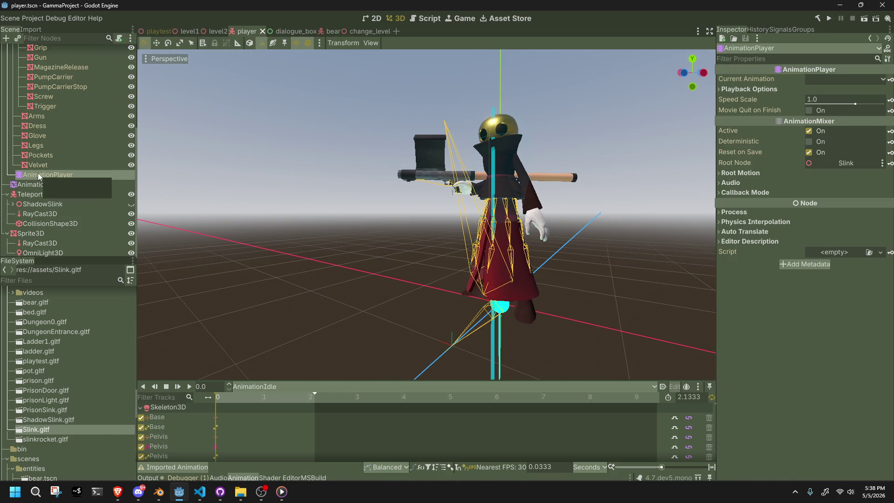
Step: In Orb.cs, change the trail width multiplier from orbRadius * 2f to 1.5f, then return to Godot
left_click(196, 497)
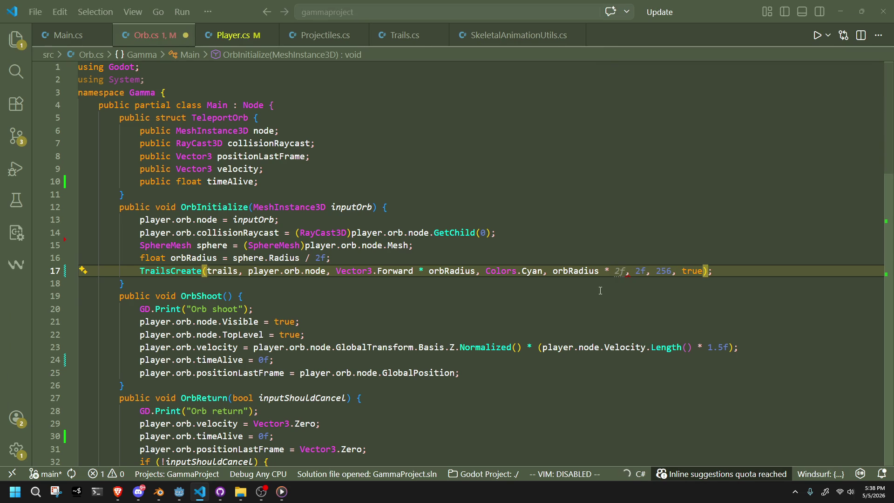
type("1.")
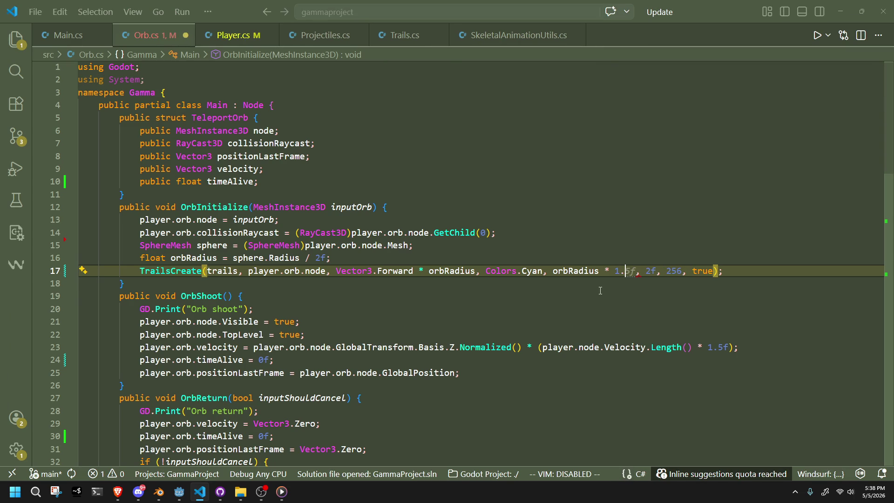
key("alt+Tab")
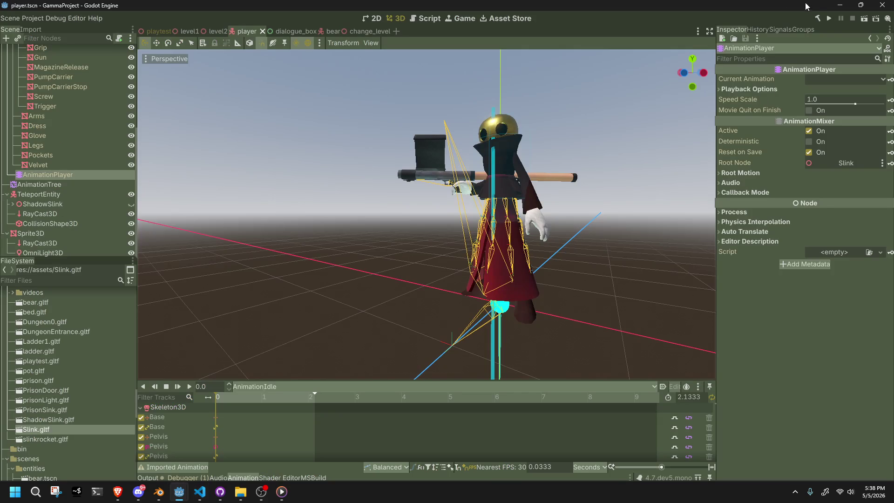
Step: Run the project and shoot the teleport orb with E to check the narrower trail
left_click(829, 19)
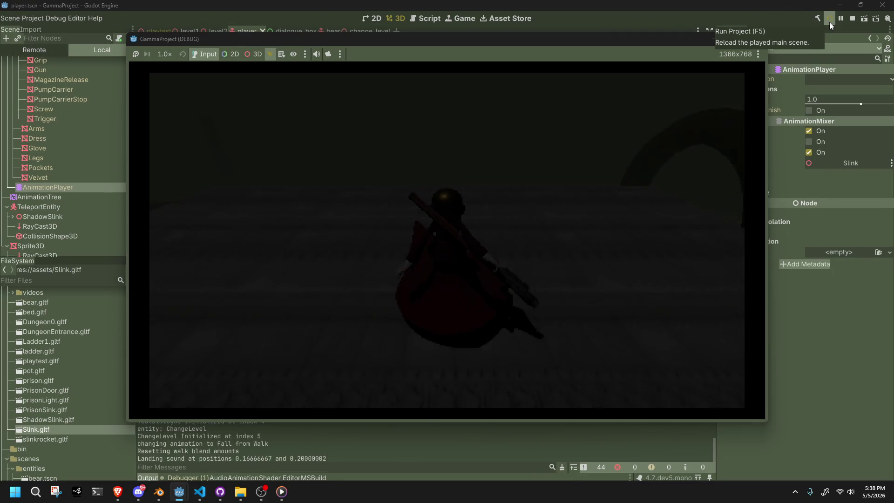
key("e")
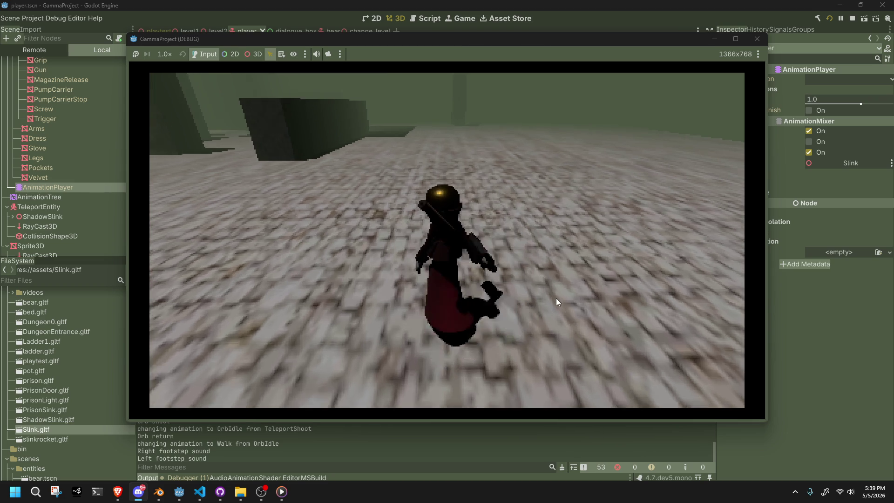
Step: Fire the orb, recall it with W, then stop the game with F8 and return to VS Code
left_click(557, 298)
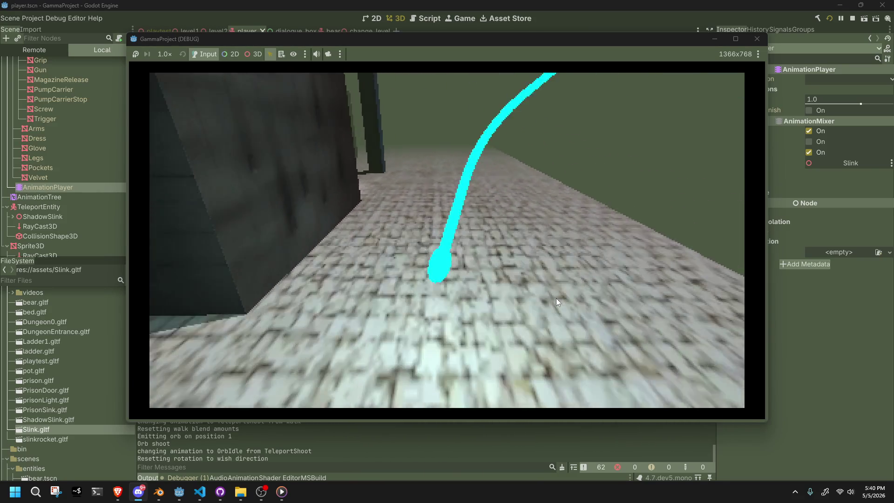
key("w")
key("F8")
key("alt+Tab")
key("Tab")
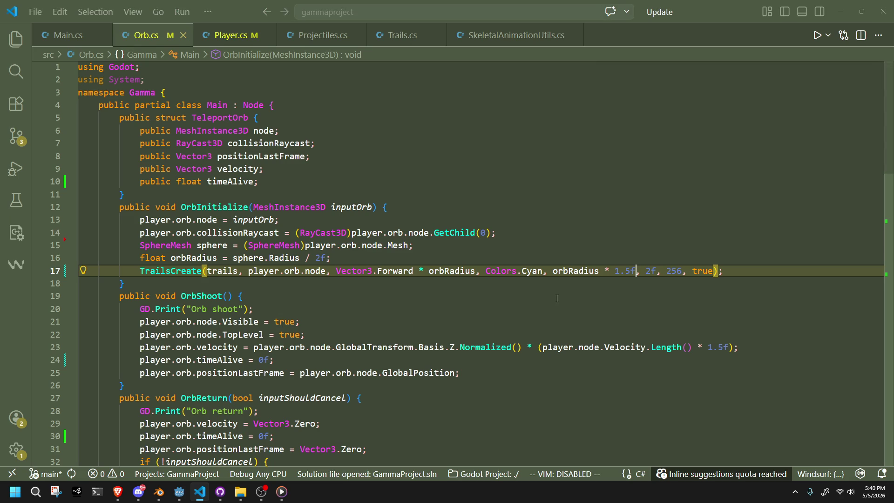
Step: Review the OrbShoot code in Orb.cs around lines 12–25
key("alt+Tab")
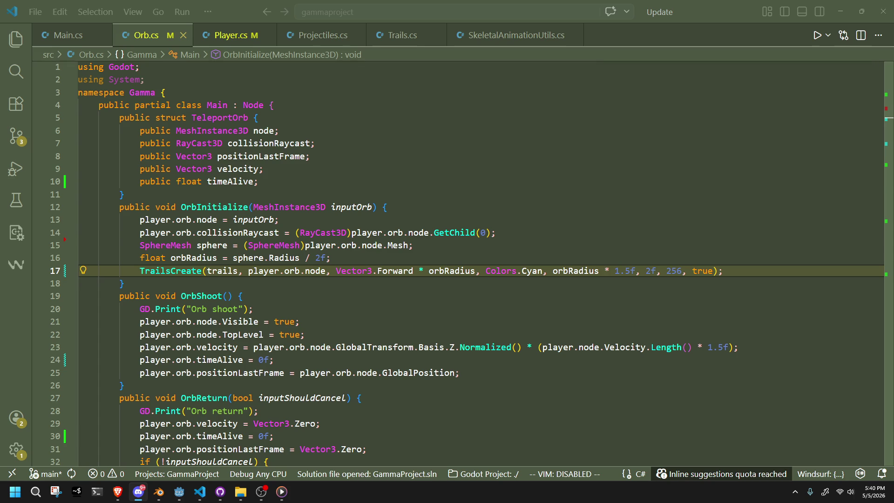
left_click(765, 207)
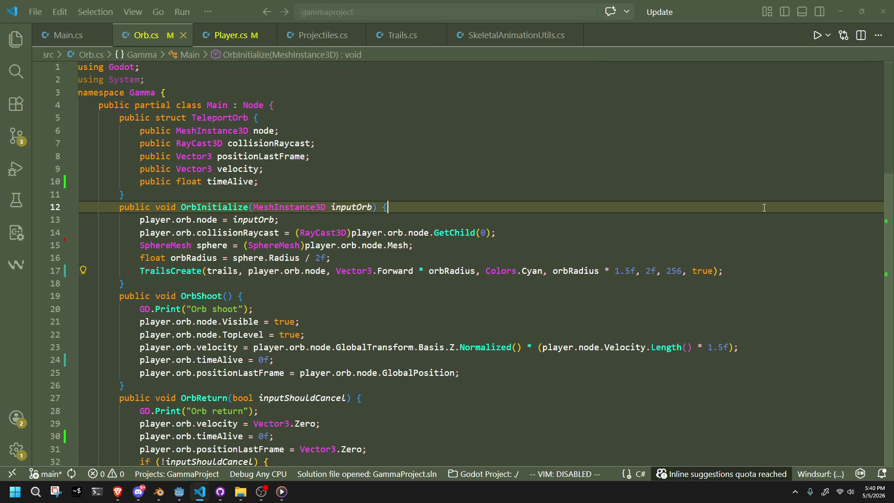
left_click(714, 338)
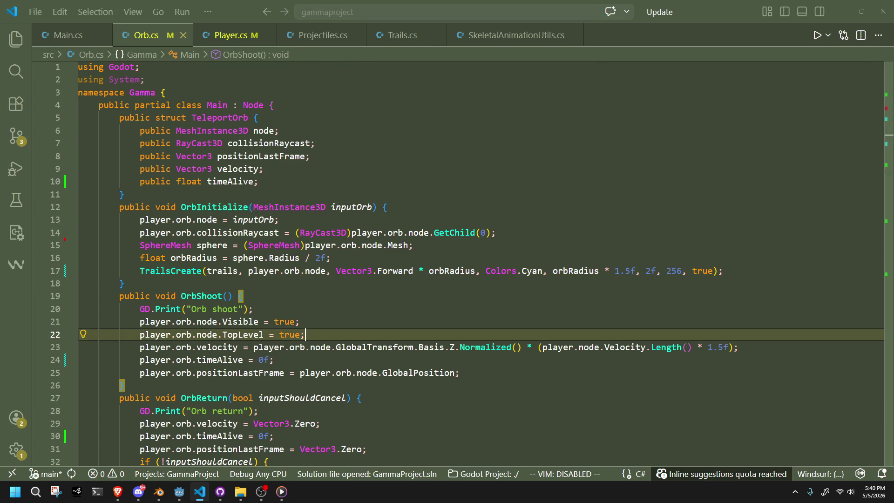
key("alt+Tab")
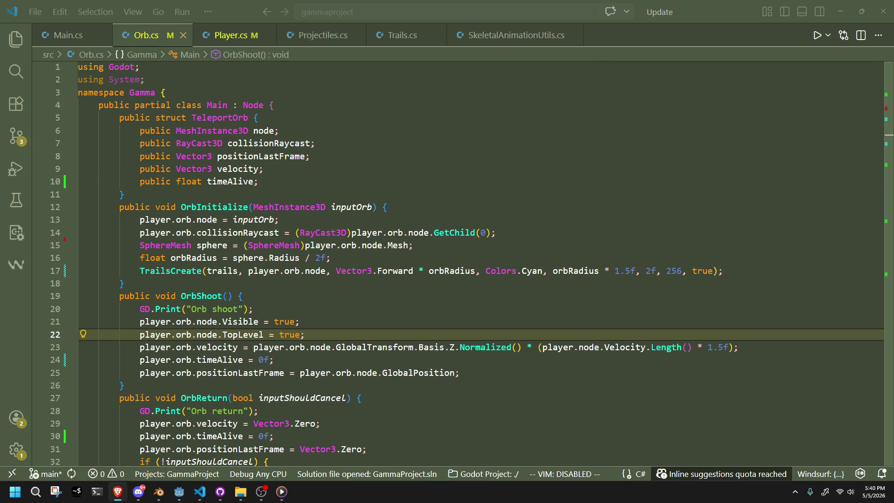
left_click(840, 377)
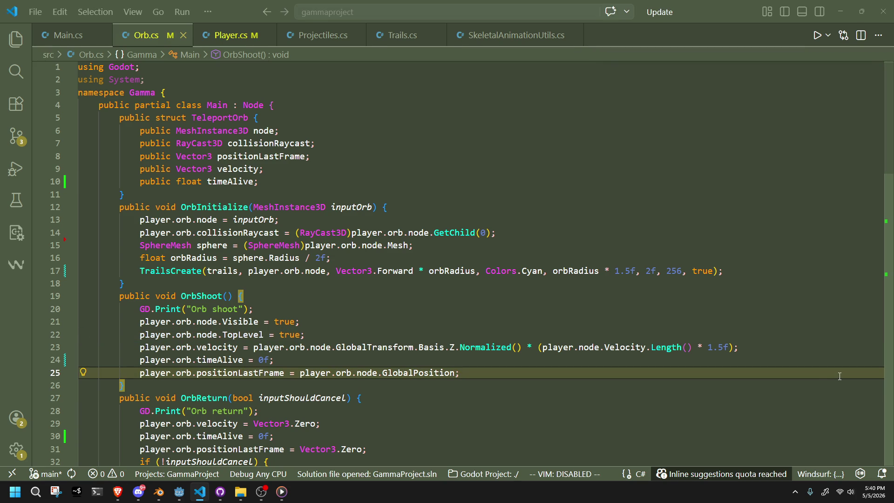
left_click(455, 330)
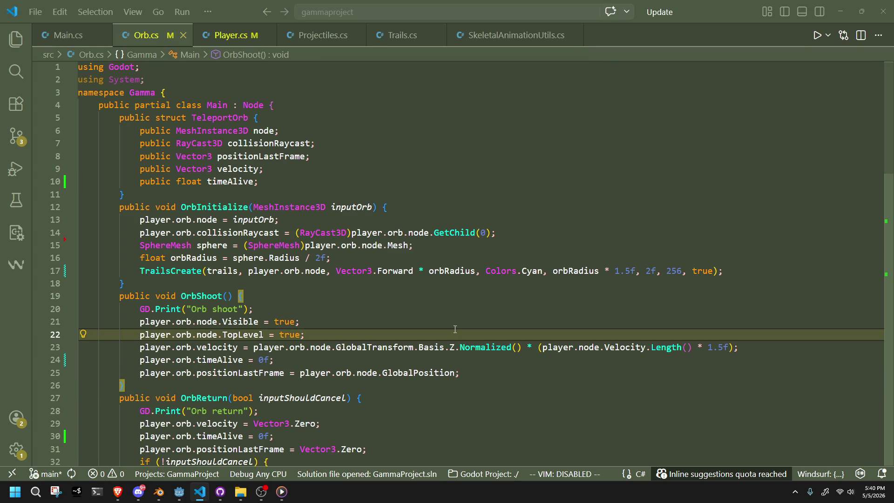
left_click(509, 374)
Step: Scroll through OrbUpdate, then open Player.cs at its TeleportShoot case
left_click(520, 312)
scroll(520, 312, "down", 13)
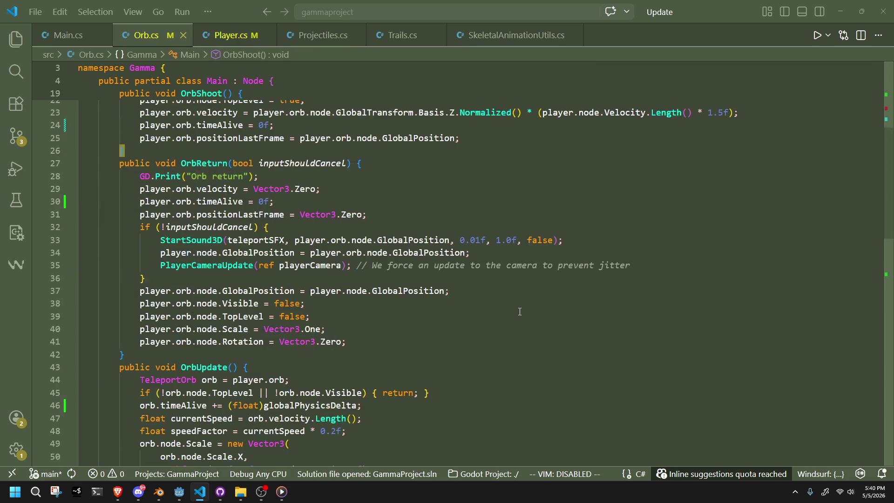
scroll(520, 312, "down", 8)
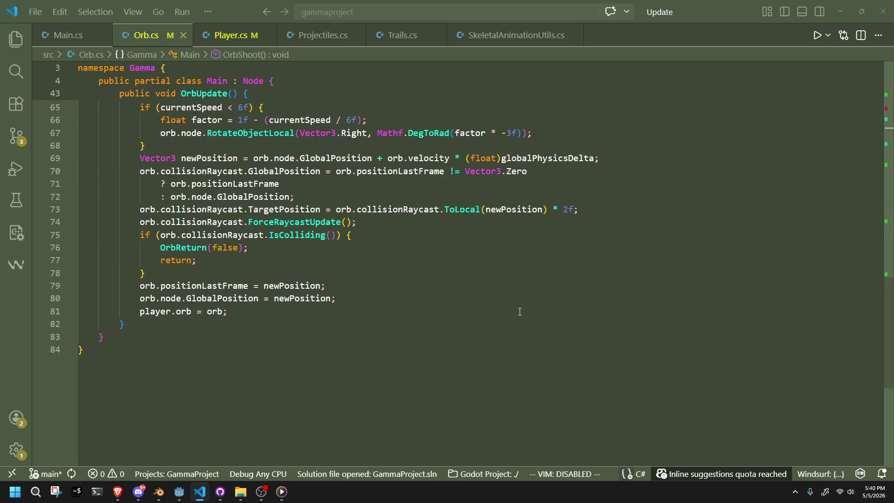
scroll(520, 311, "up", 6)
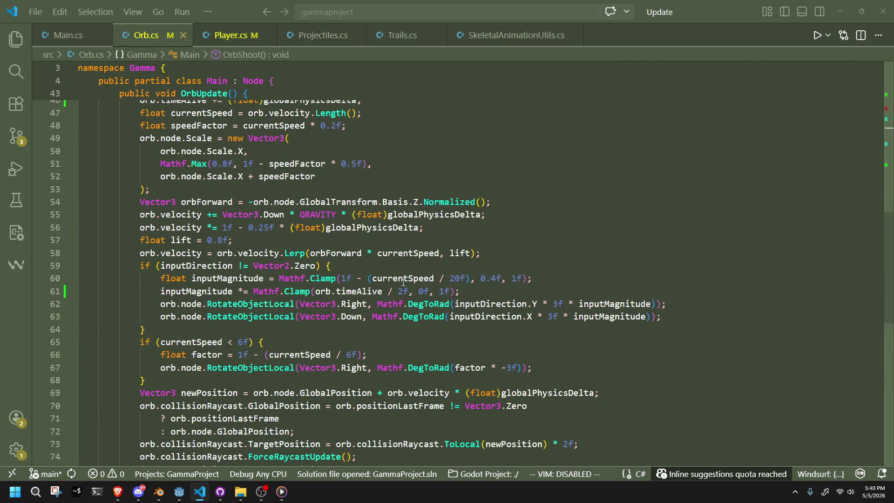
left_click(197, 41)
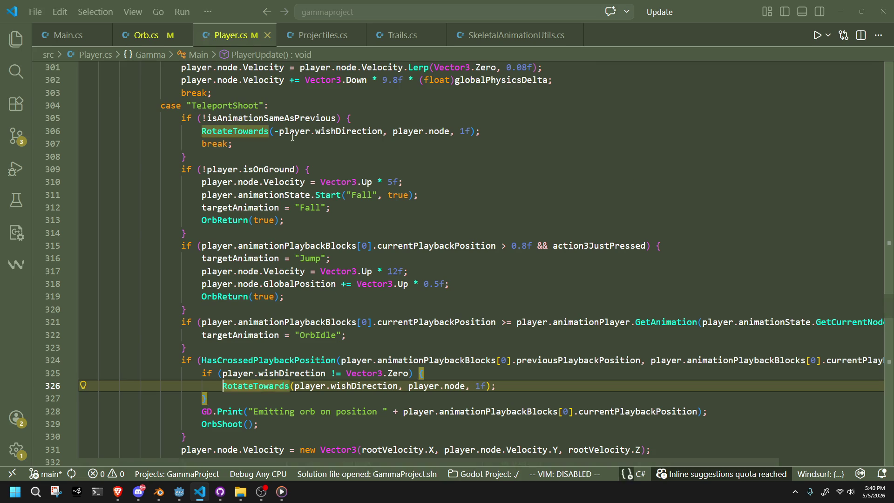
Step: Back in Orb.cs, select the RotateObjectLocal call on line 67 under the 6f speed check
left_click(416, 340)
left_click(424, 350)
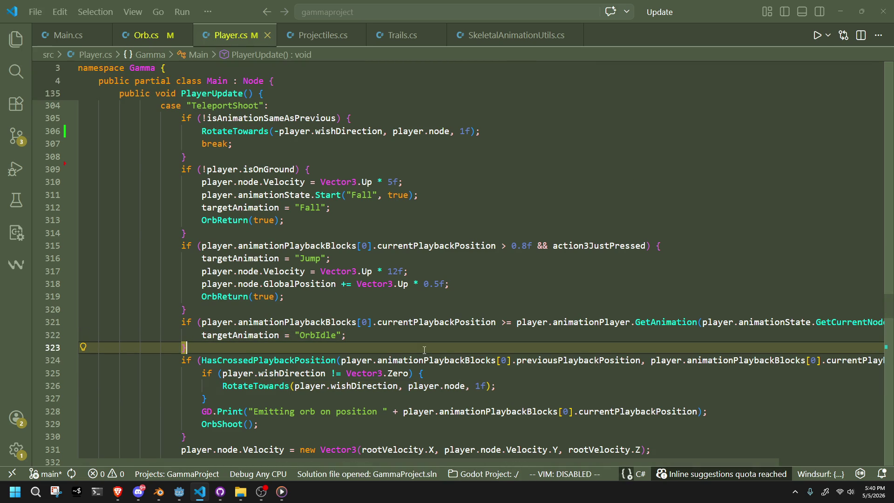
key("ctrl+Tab")
scroll(358, 312, "down", 4)
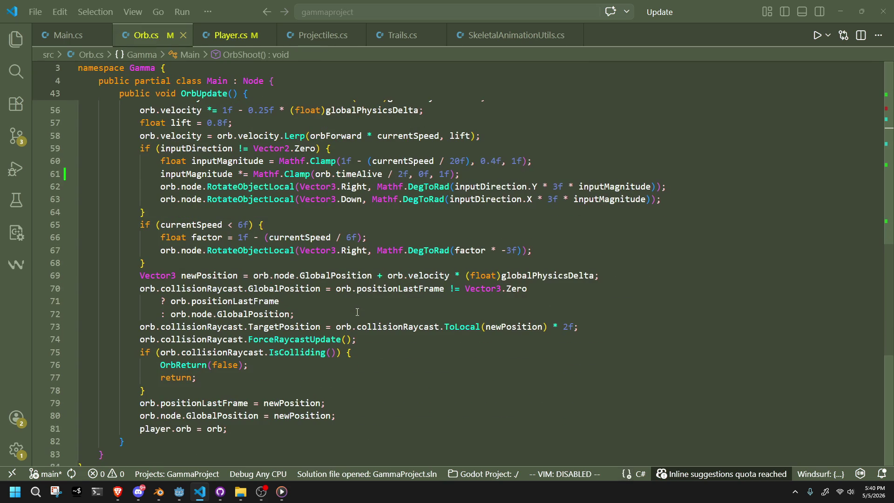
left_click(246, 227)
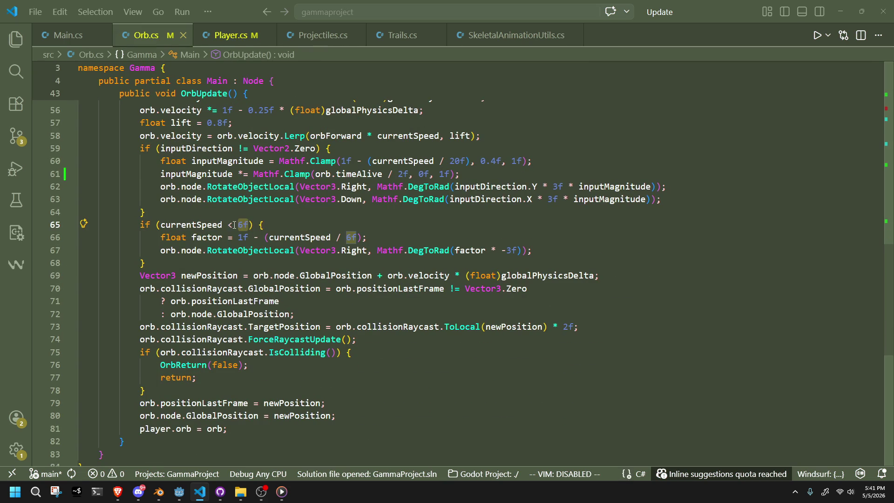
left_click(234, 226)
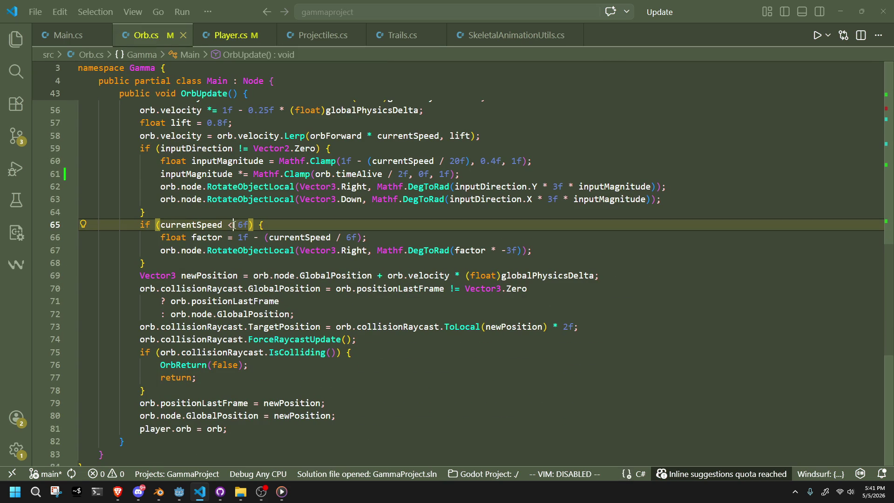
key("alt+Tab")
key("alt+Tab")
left_click(296, 259)
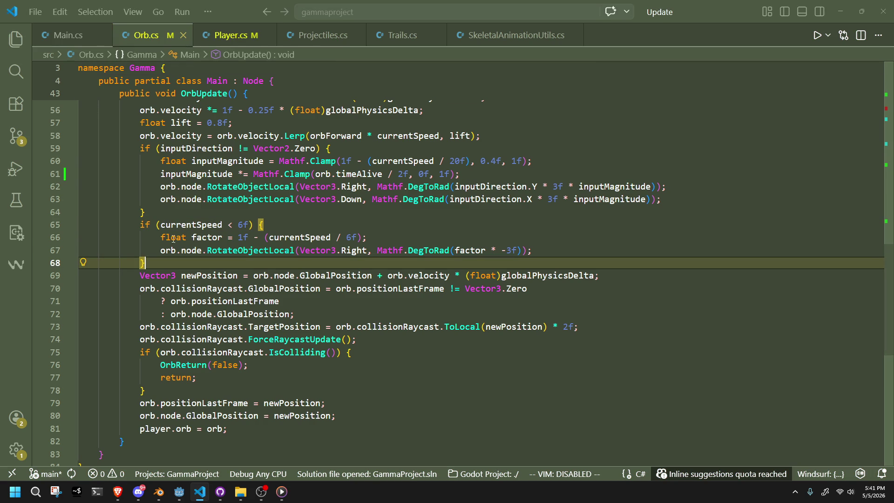
left_click_drag(528, 256, 172, 254)
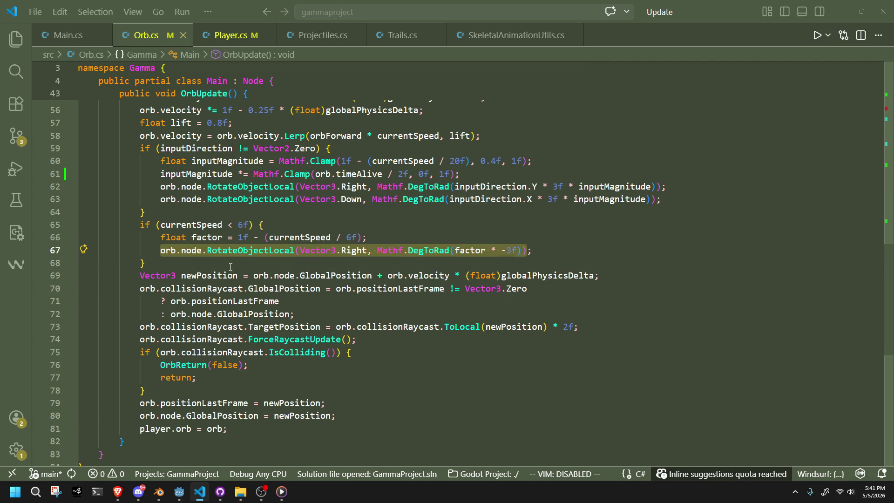
Step: Replace the rotation call with an orb.node.LookAt call offset by Vector3.Down, and save Orb.cs
key("BackSpace")
type("orb.node")
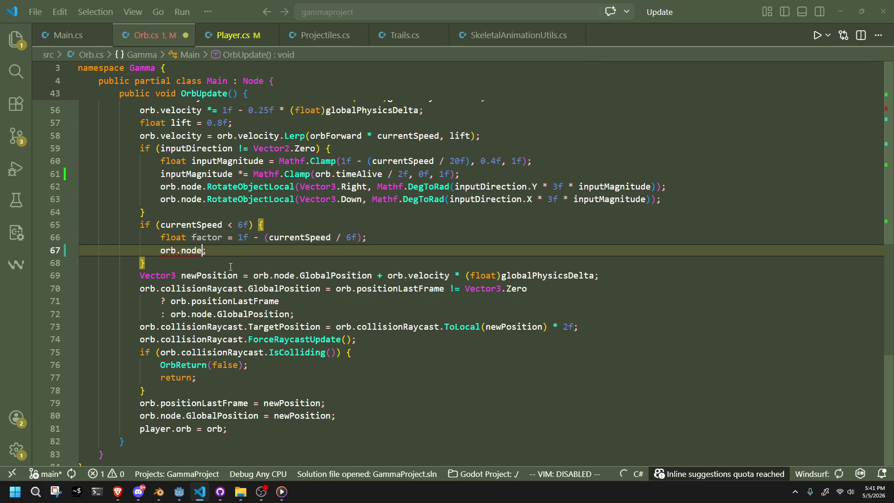
type(".lookAt")
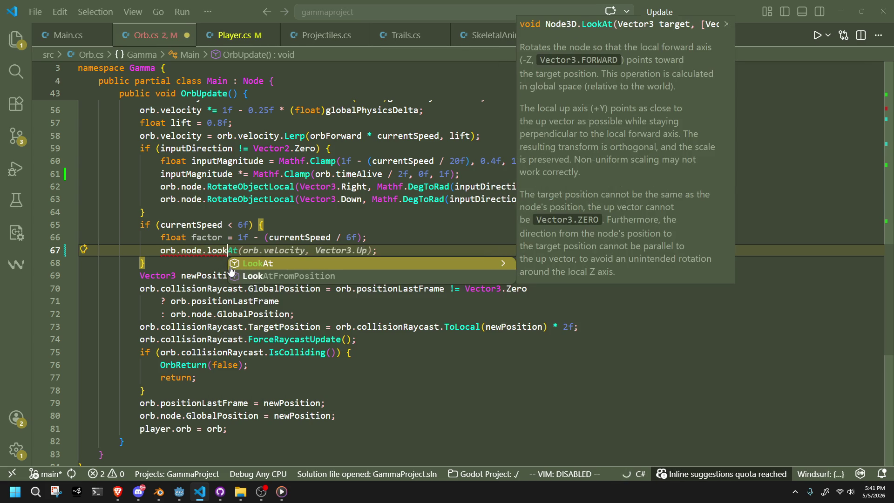
key("Return")
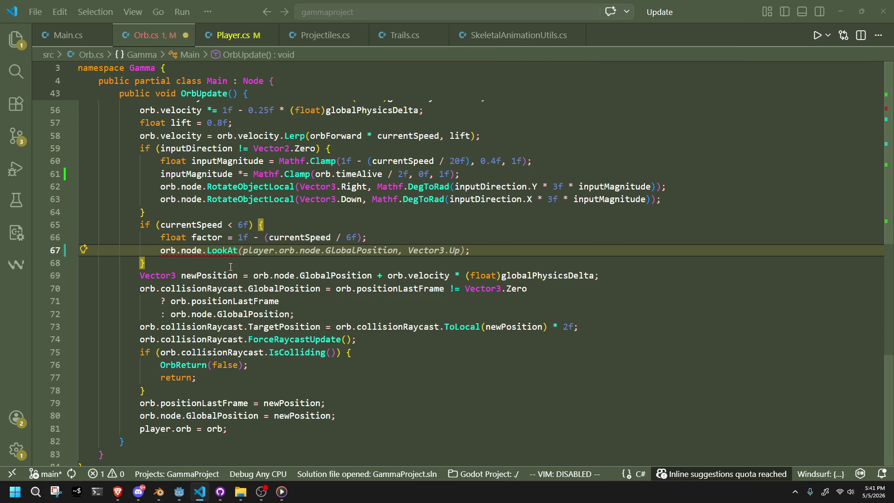
key("Tab")
key("Left")
type("+ ")
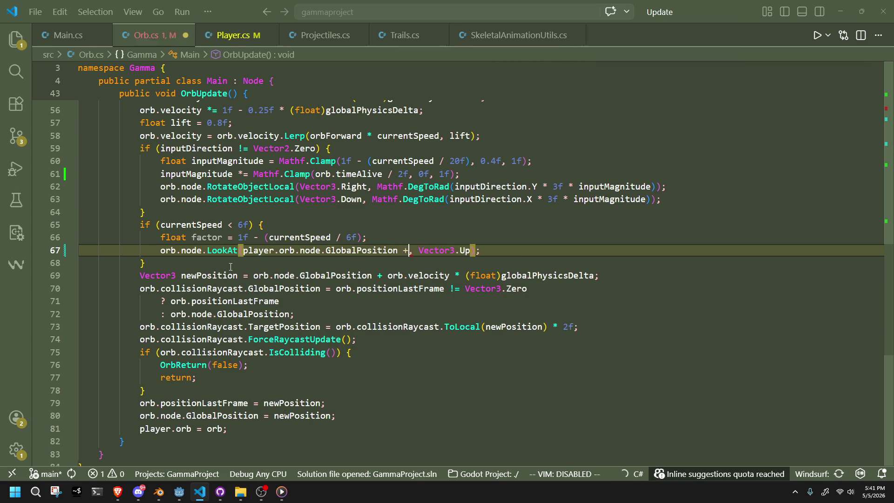
type("V")
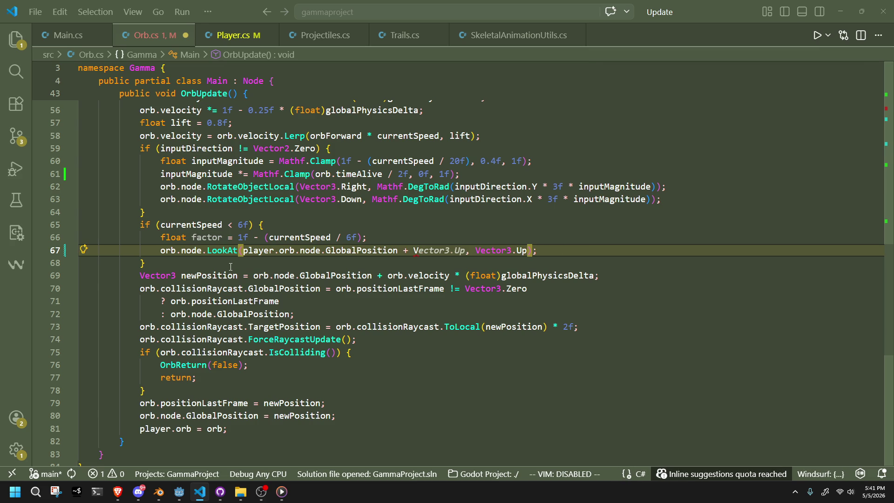
type("ector3.D")
type("own")
key("ctrl+s")
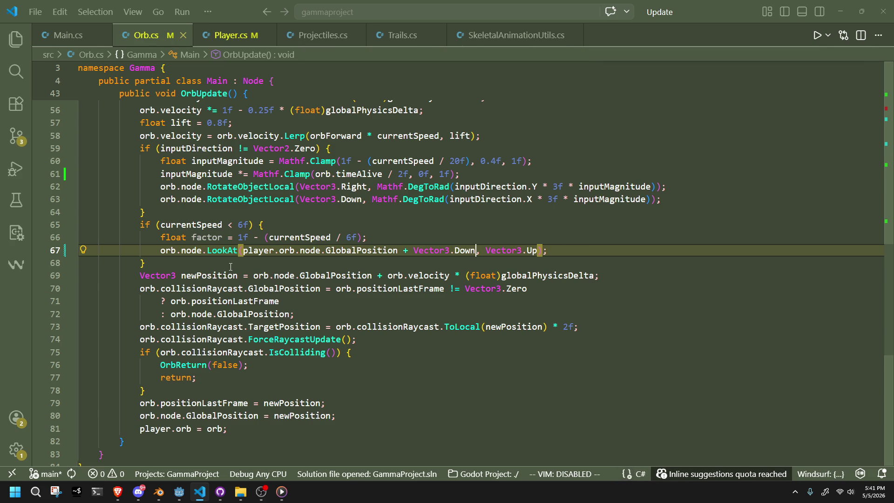
Step: Add .Lerp after GlobalPosition on line 67, targeting below the player with weight 0.1f
left_click(231, 267)
mouse_move(217, 253)
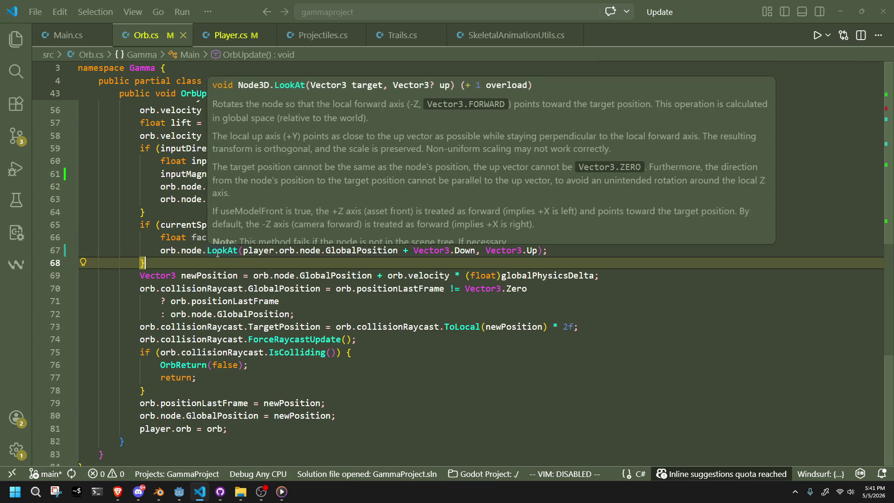
left_click(398, 251)
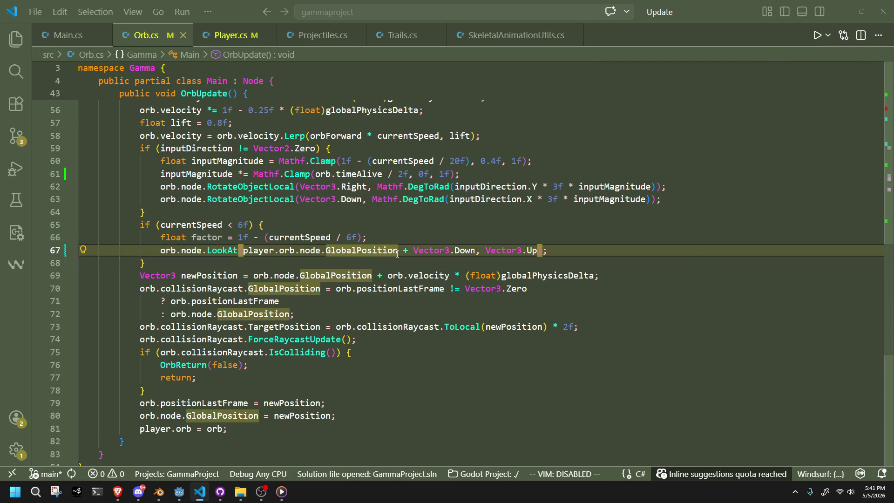
type(".Lerp")
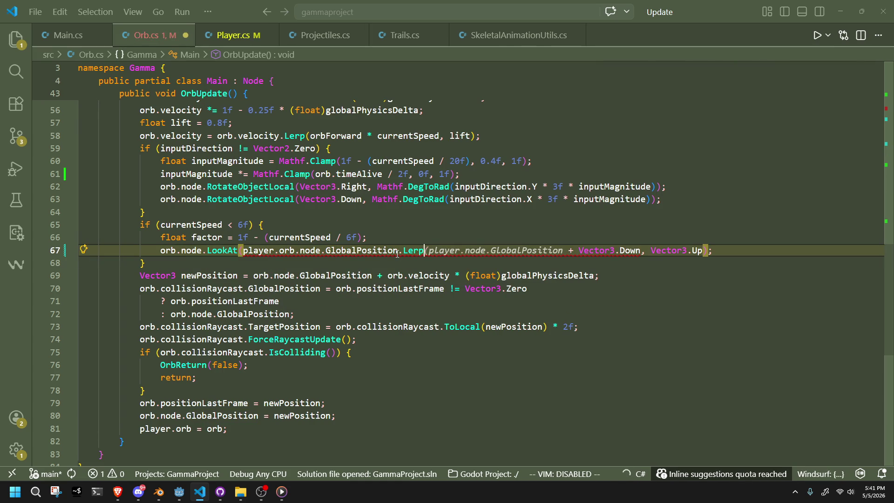
key("Tab")
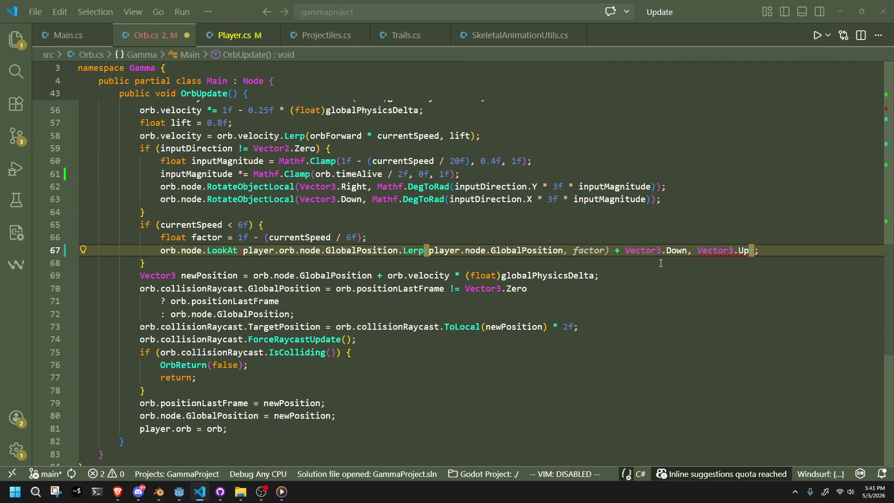
key("Escape")
left_click(641, 250)
type("), ")
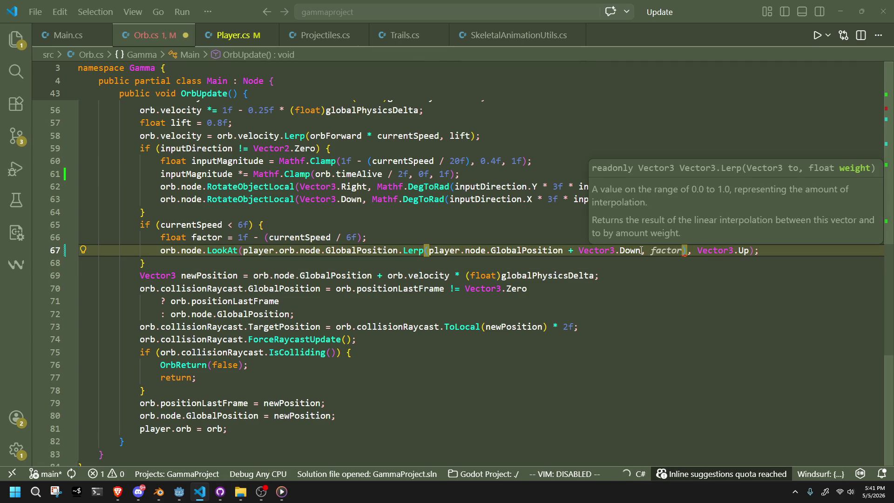
type("0.1f")
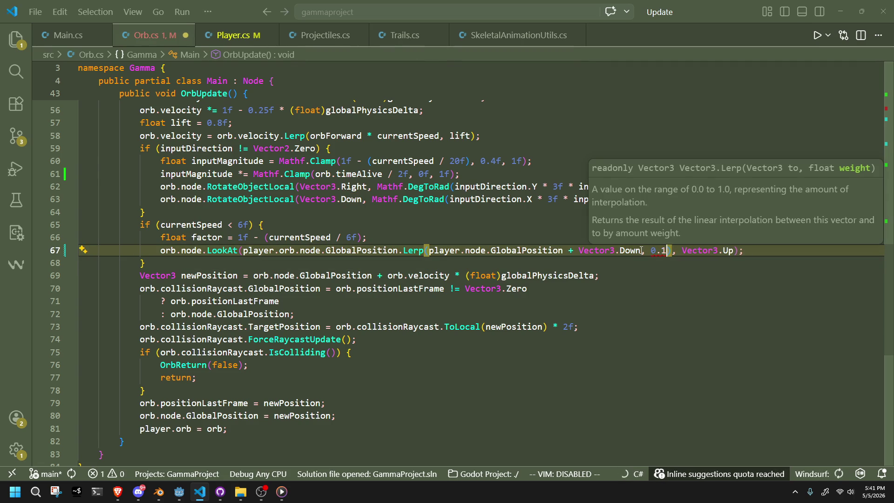
type("f")
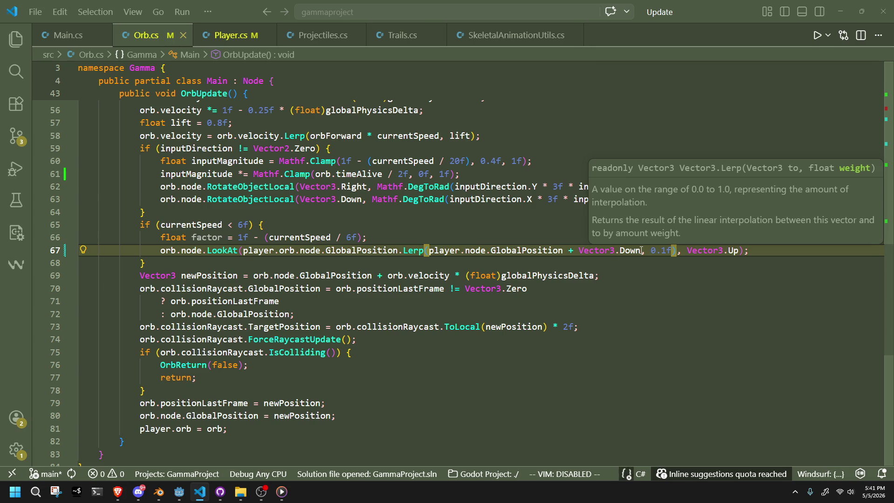
left_click(601, 262)
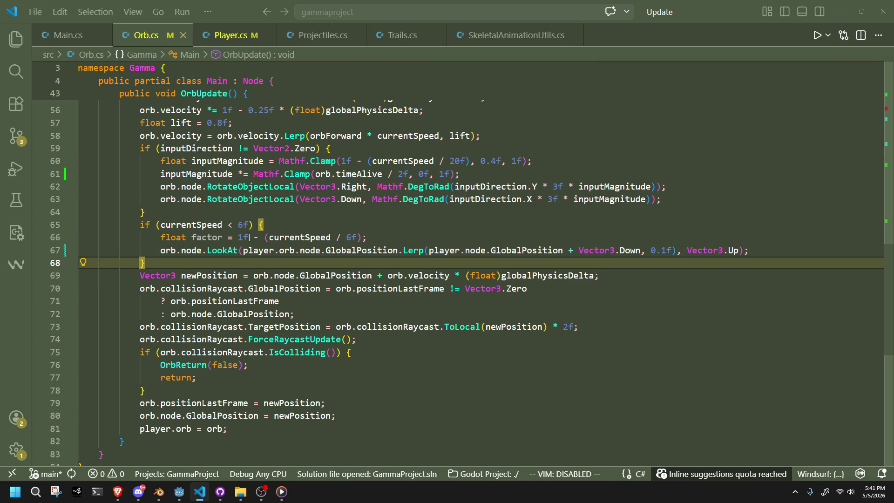
Step: Change the Lerp weight on line 67 from 0.1f to factor
left_click(207, 238)
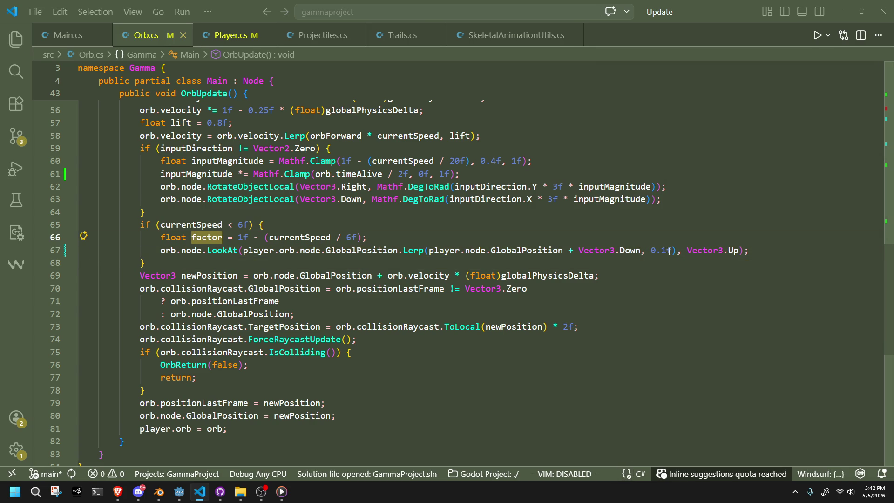
left_click_drag(669, 252, 657, 251)
type("factor")
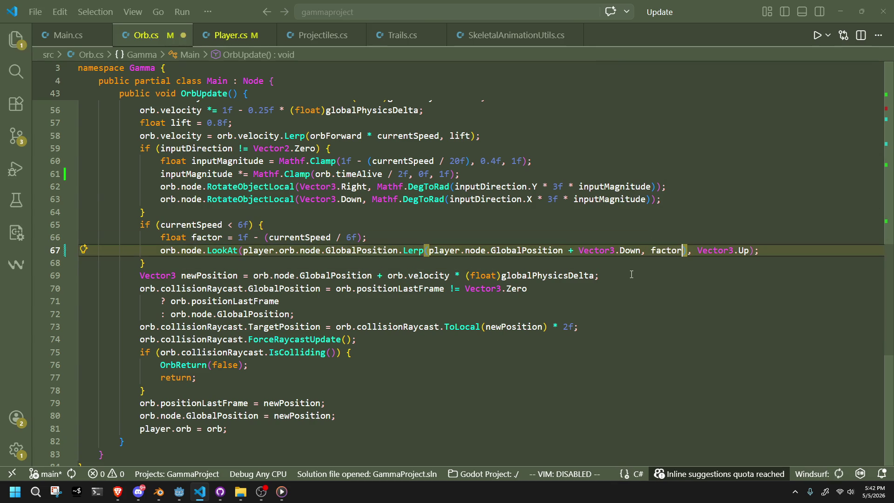
left_click(631, 275)
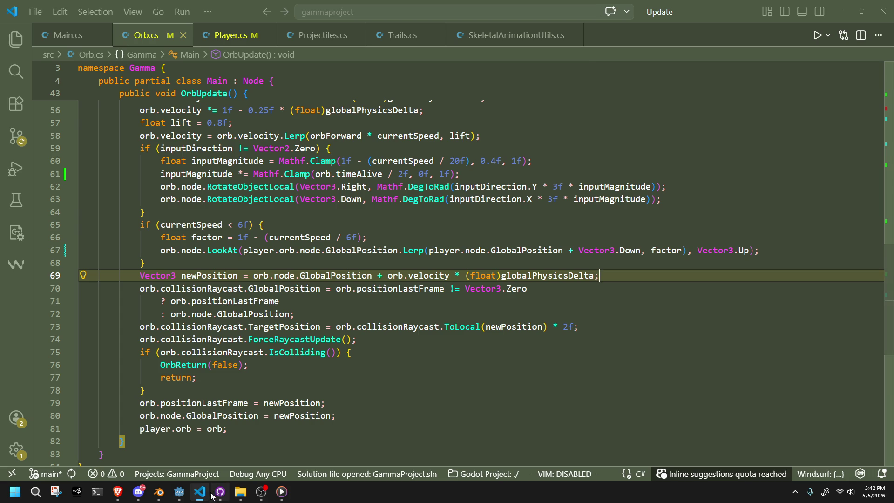
Step: Bring the Godot editor to the front and run the project
mouse_move(179, 492)
left_click(130, 436)
left_click(829, 18)
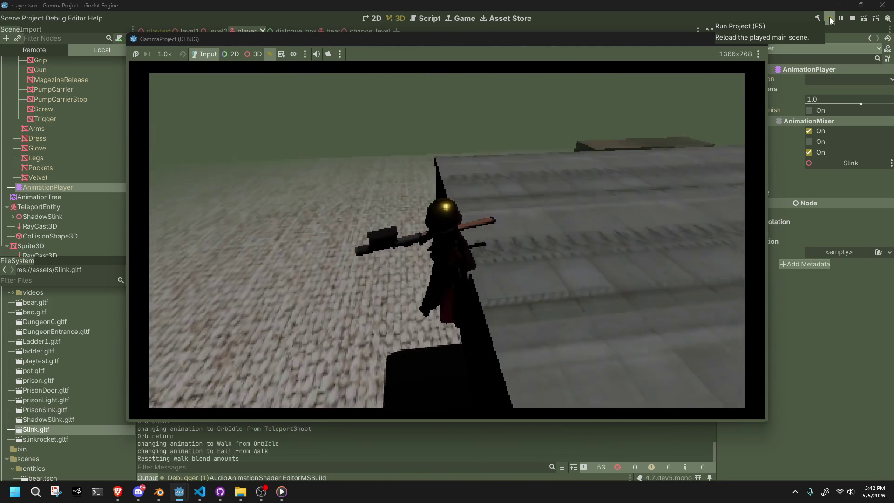
Step: End the orb-turning playtest and switch back to Orb.cs in VS Code
key("alt+Tab")
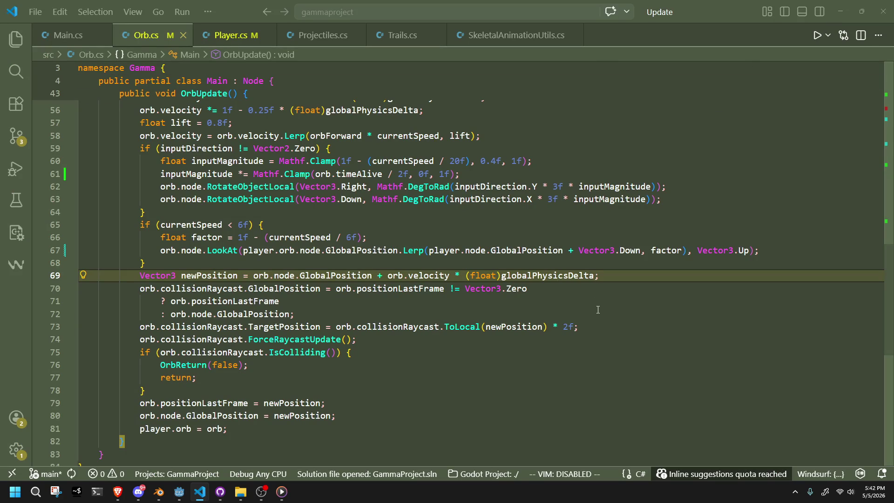
Step: Change the line-67 Lerp target from player.node to player.orb.node, save, and return to Godot
left_click(498, 313)
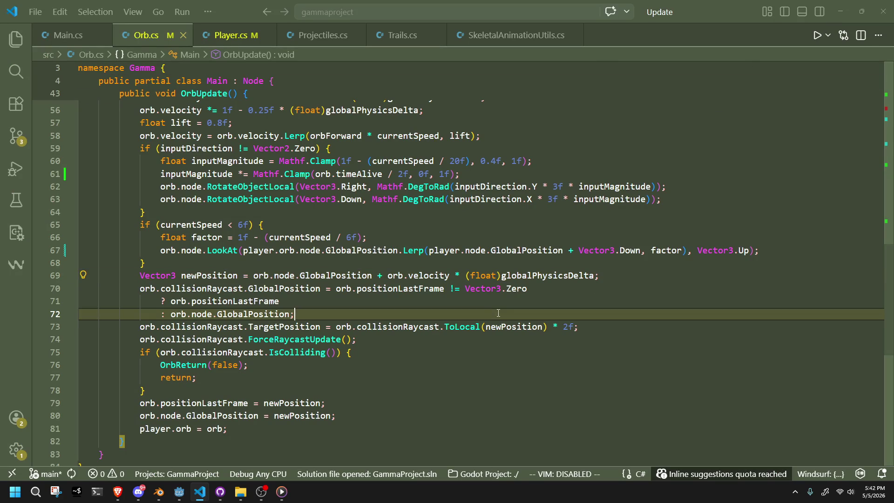
double_click(482, 247)
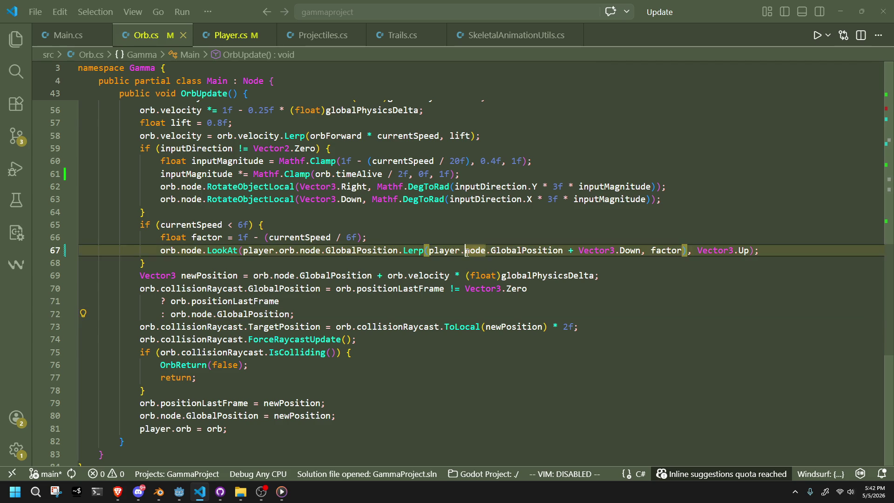
type("orb.node")
key("ctrl+s")
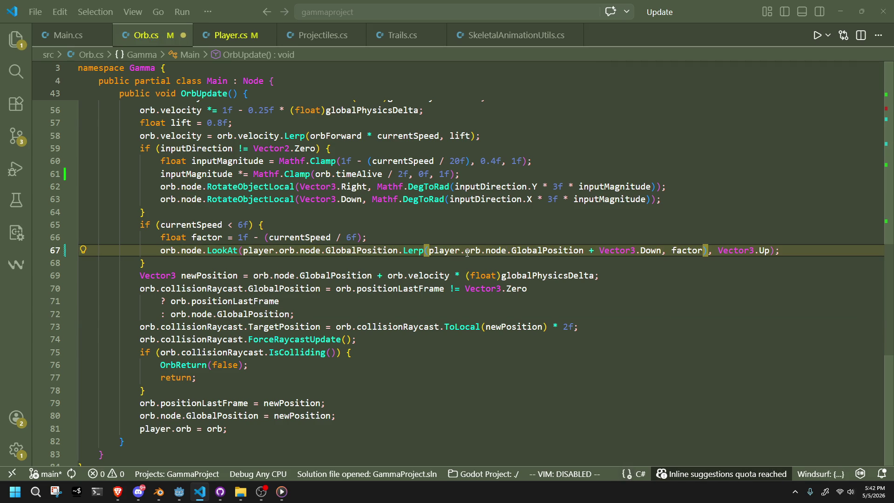
key("alt+Tab")
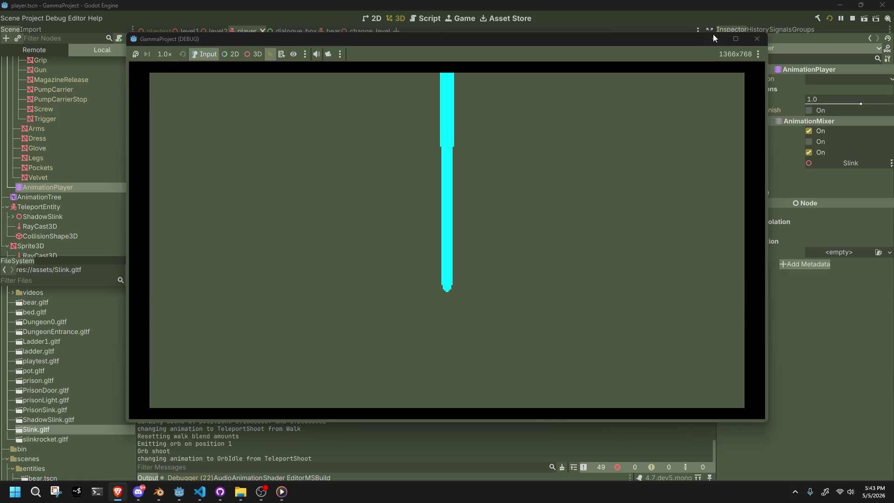
Step: Stop the game, set the line-67 Lerp weight to a fixed 0.1f, and relaunch the project
left_click(757, 39)
key("alt+Tab")
key("alt+Tab")
left_click(425, 351)
left_click(702, 252)
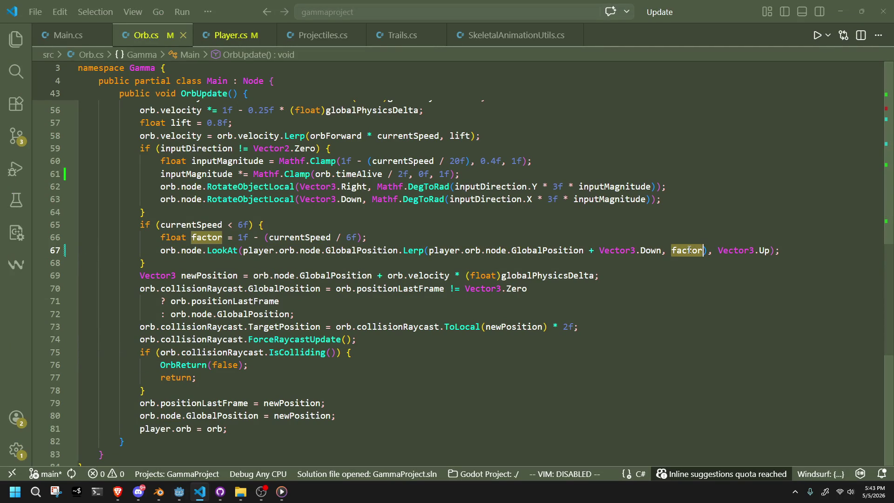
type("0.1f")
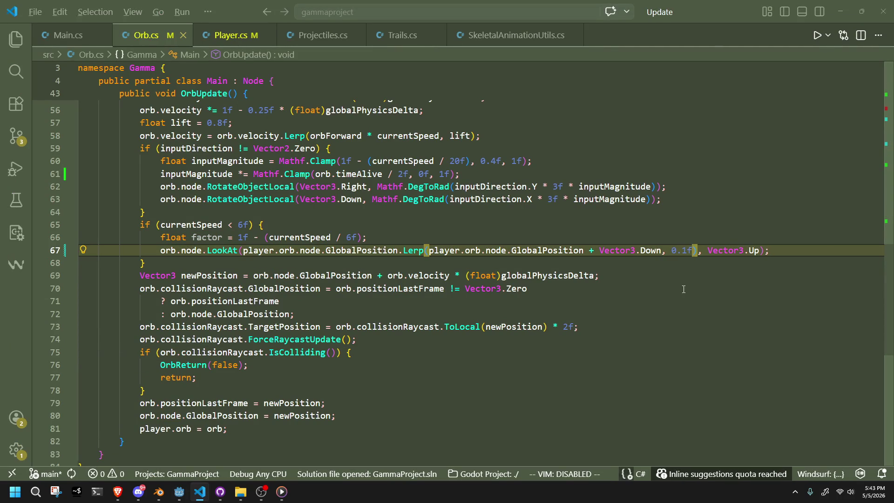
key("alt+Tab")
key("alt+Tab")
key("alt+Tab")
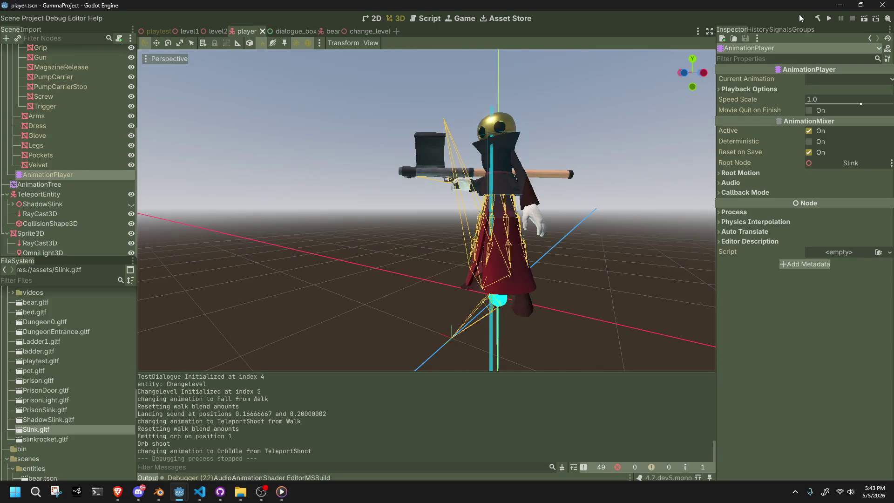
left_click(830, 18)
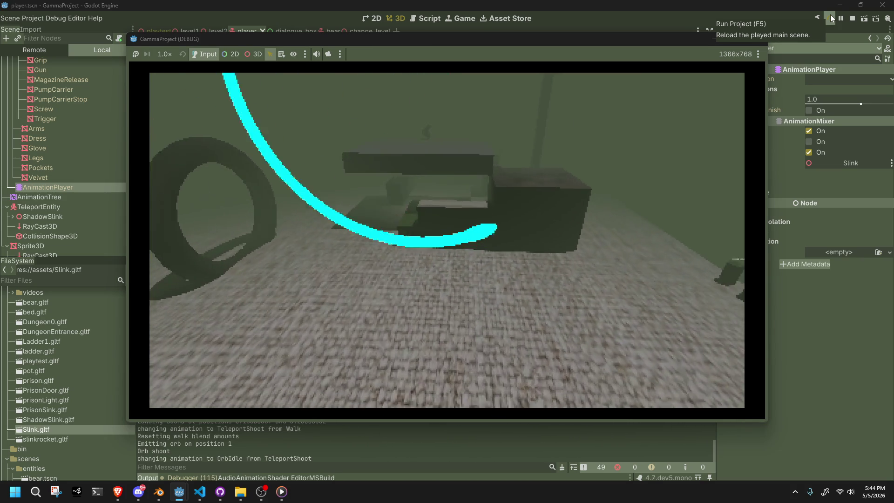
Step: Stop the playtest with F8 and switch back to Orb.cs in VS Code
key("F8")
key("alt+Tab")
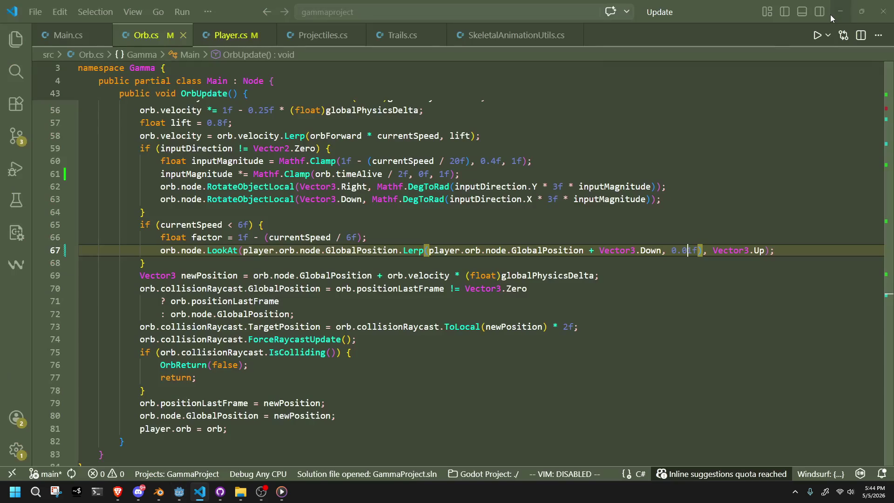
Step: Select the first Lerp argument of the LookAt call on line 67 of Orb.cs
left_click(411, 314)
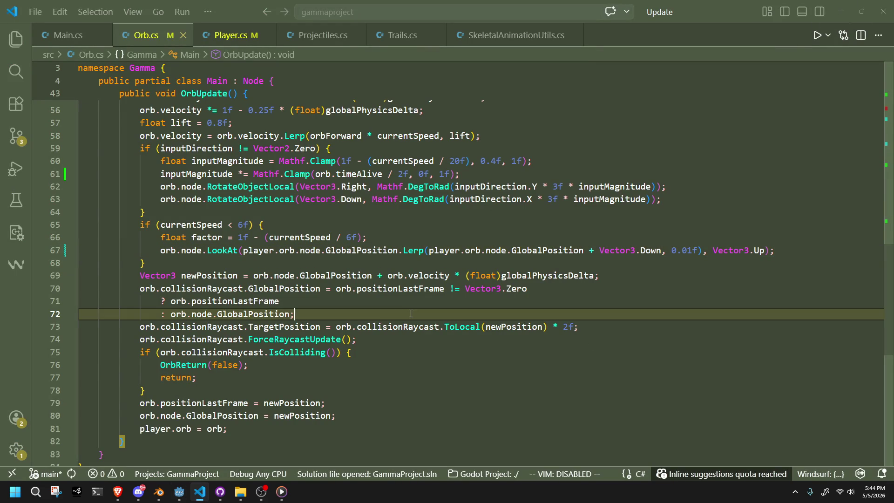
left_click(330, 263)
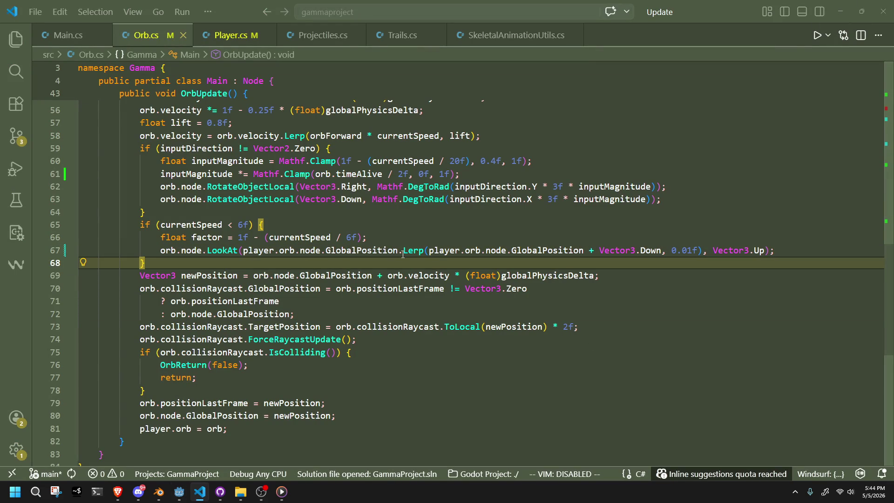
mouse_move(403, 254)
left_click_drag(399, 254, 245, 254)
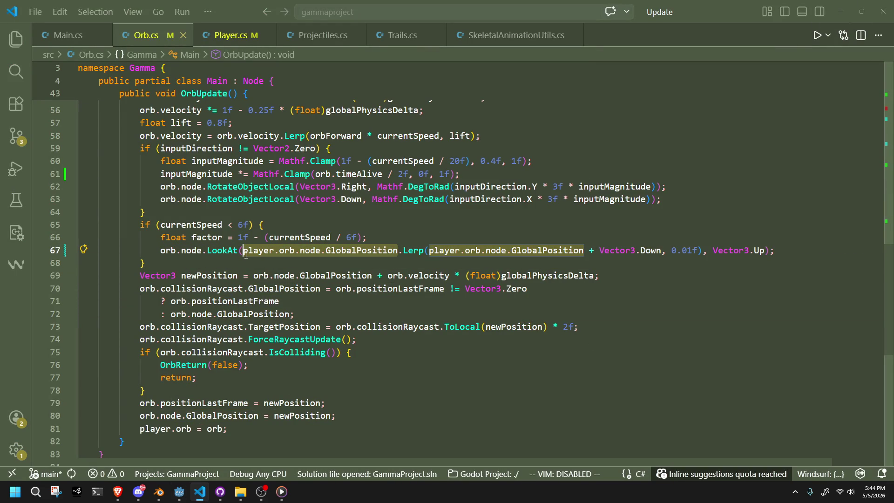
left_click_drag(208, 189, 162, 186)
mouse_move(399, 250)
left_mouse_down()
mouse_move(311, 264)
mouse_move(248, 254)
left_mouse_up()
type("orb.node.")
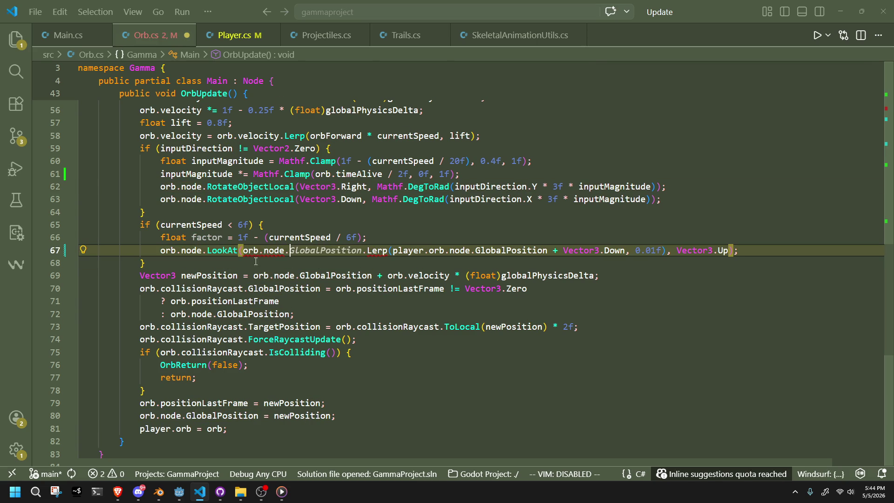
key("ctrl+z")
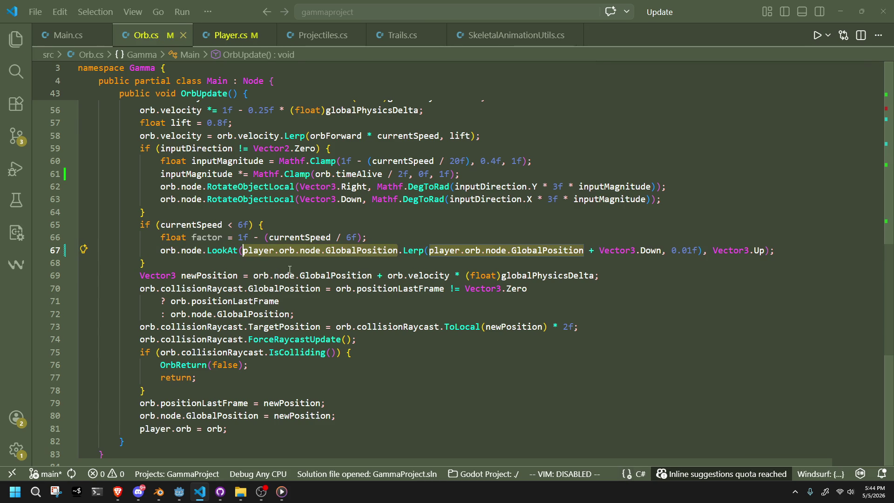
Step: Replace that argument with orb.node.GlobalRotation and switch back to Godot
type("orb.node.")
key("Tab")
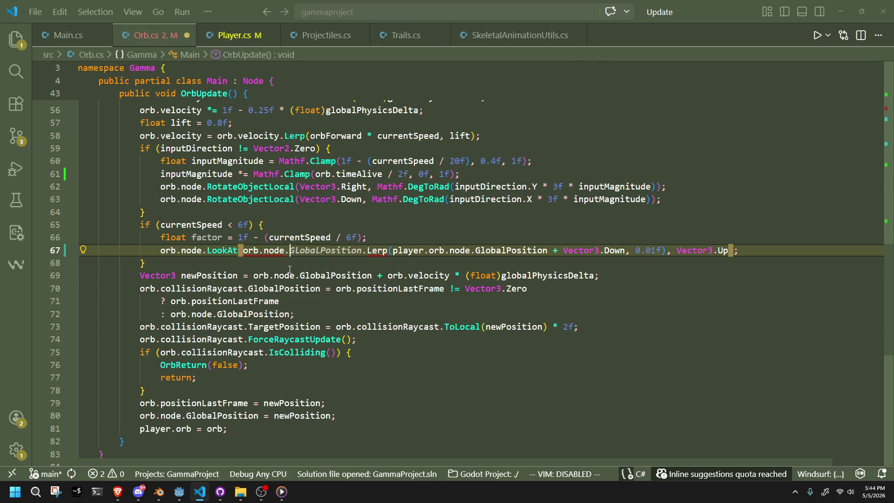
key("ctrl+z")
left_click(291, 252)
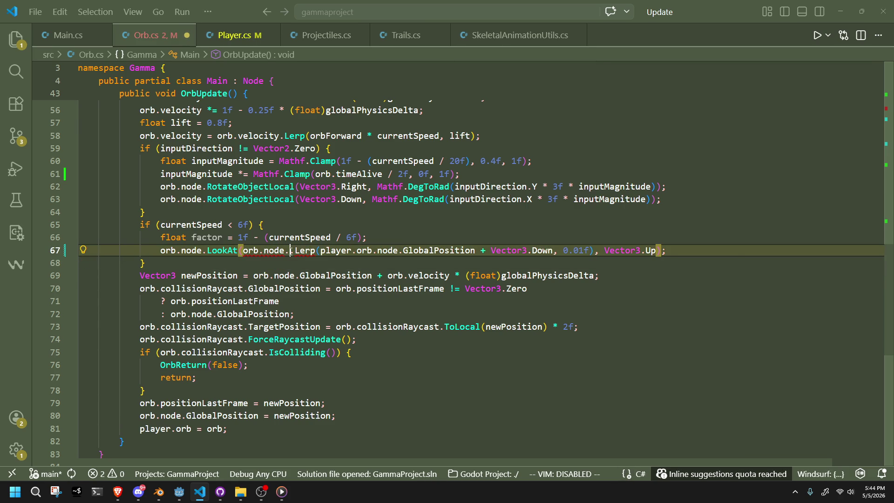
type("GlobalRotation")
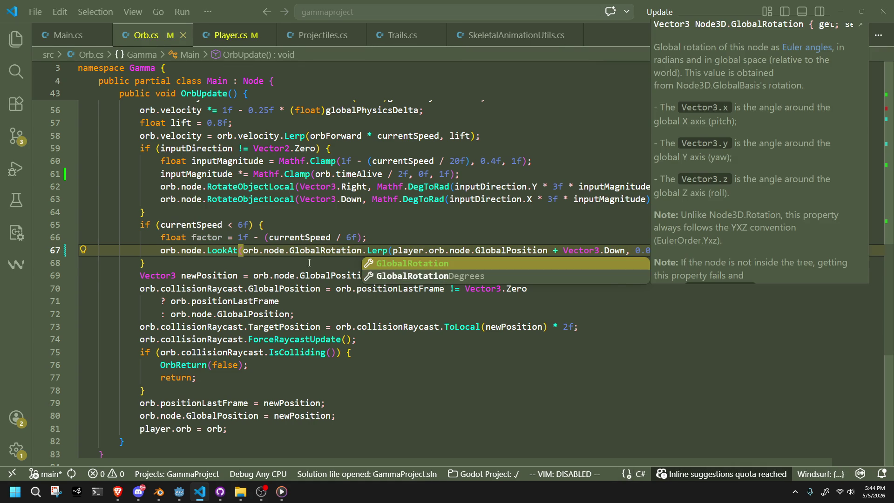
key("Escape")
key("alt+Tab")
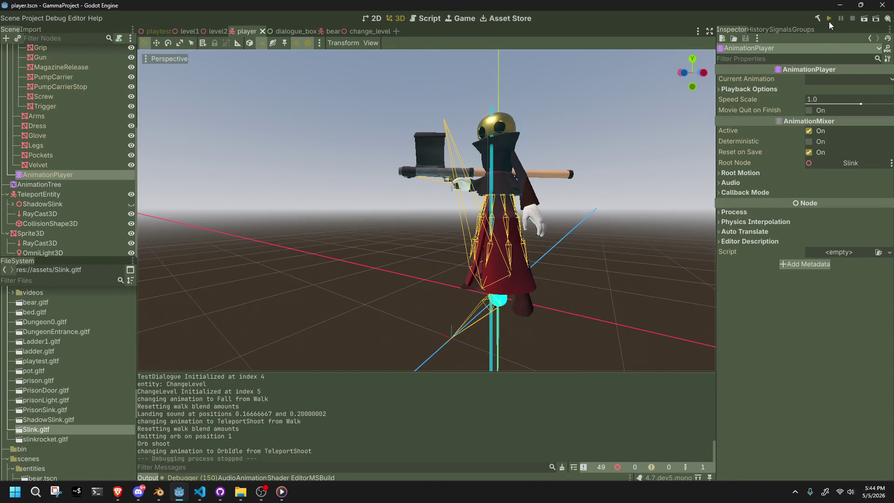
Step: Run the game, fire the cyan-trailed orb, then close the game and return to VS Code
left_click(830, 22)
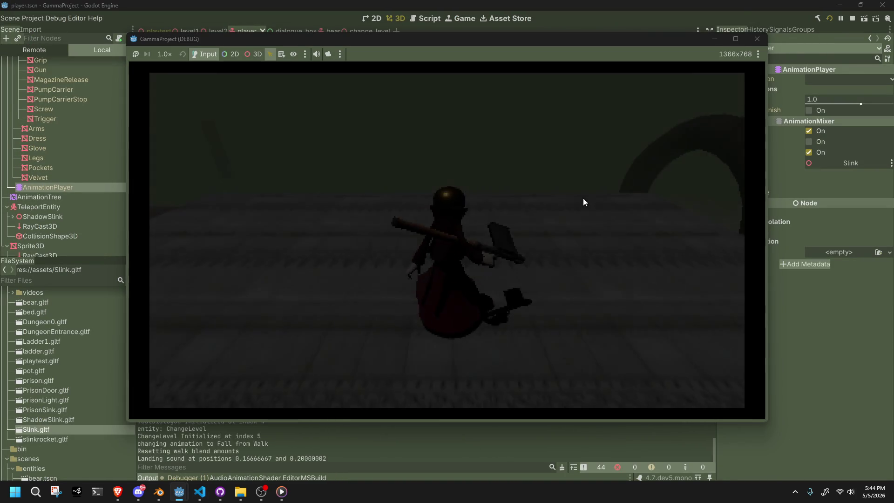
key("w")
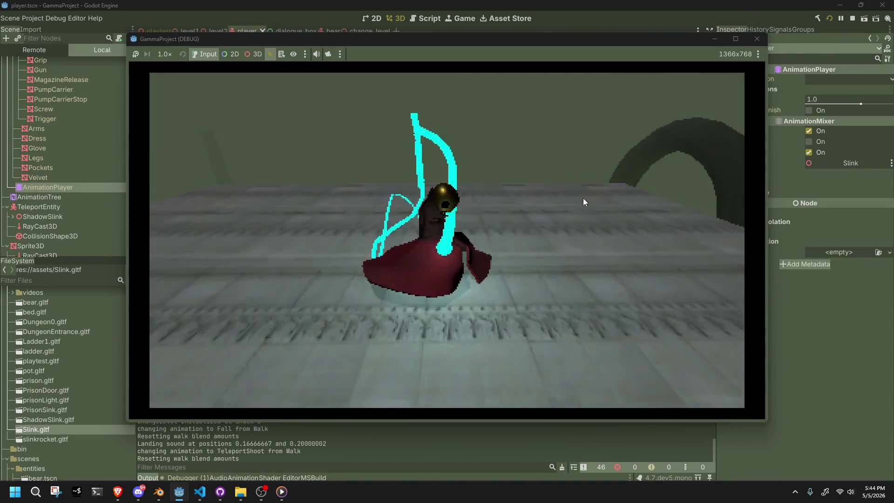
left_click(583, 198)
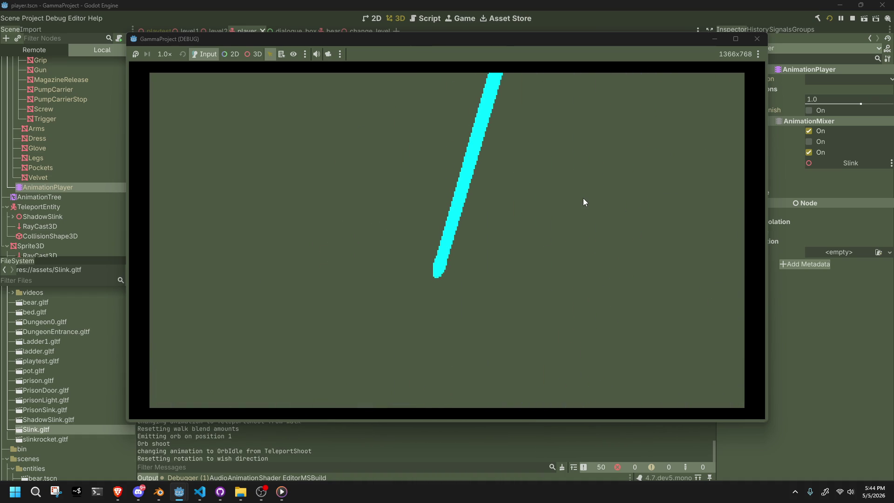
key("alt+F4")
key("alt+Tab")
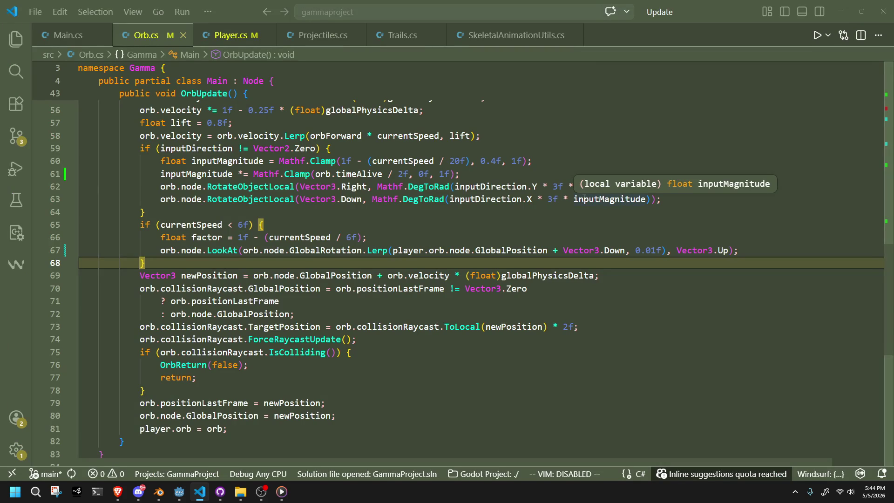
Step: Review the LookAt code near line 67, then undo it back to RotateObjectLocal(Vector3.Right, factor * -3f)
left_click(584, 199)
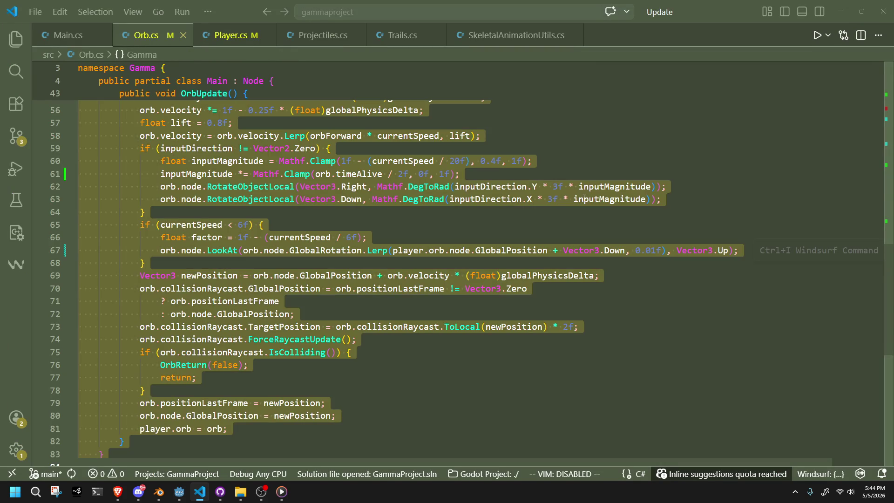
key("alt+Tab")
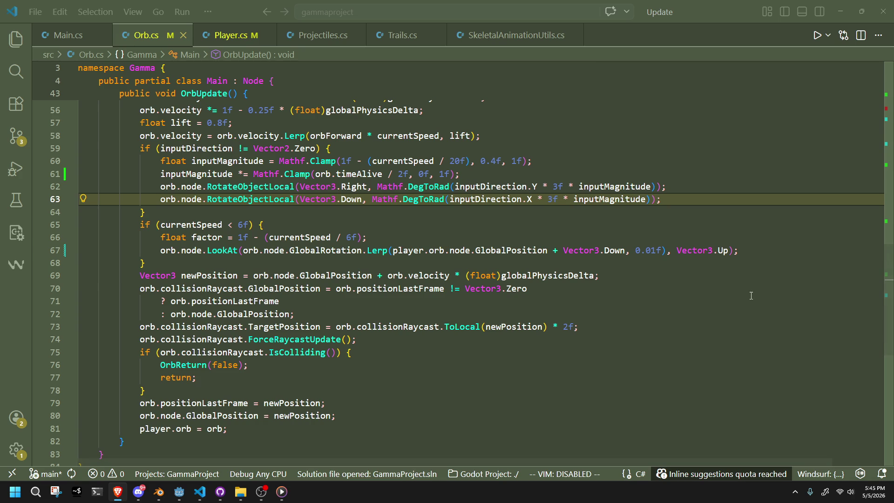
key("Down")
key("Down")
key("Down")
left_click(742, 246)
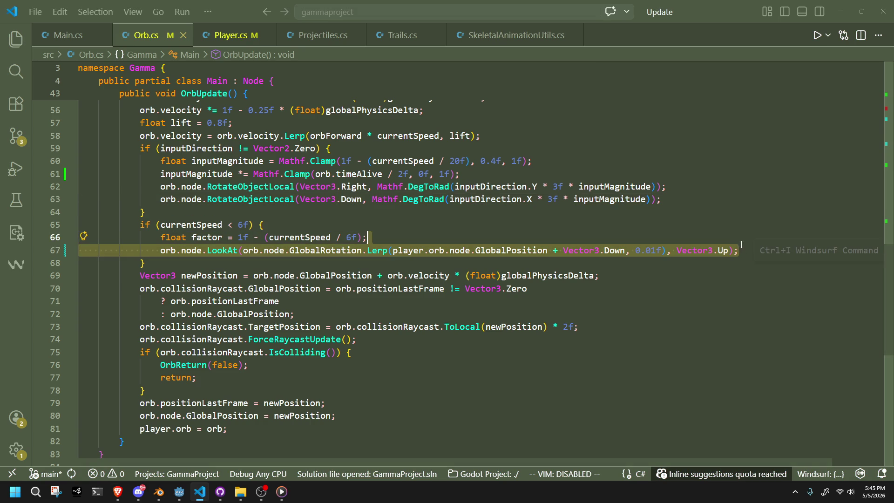
key("Down")
key("Down")
key("Down")
key("alt+Tab")
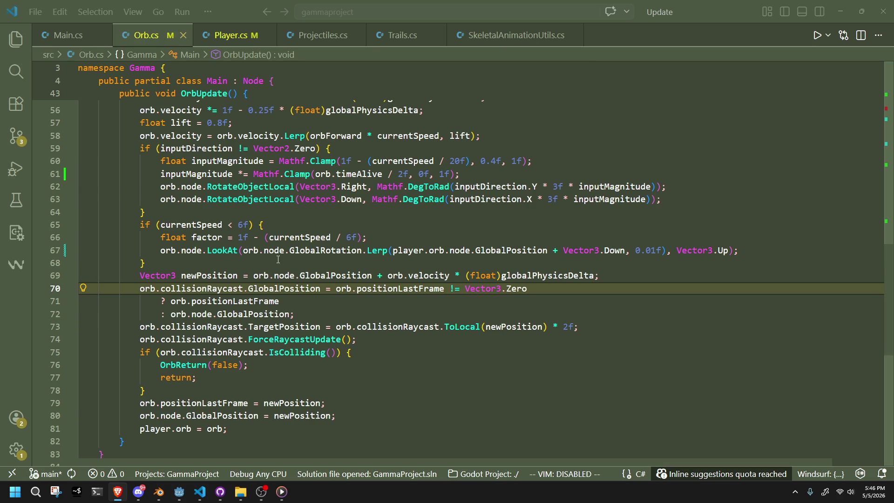
key("ctrl+z")
key("ctrl+z")
key("ctrl+z")
key("ctrl+z")
key("ctrl+z")
key("ctrl+z")
key("ctrl+z")
key("ctrl+z")
key("ctrl+z")
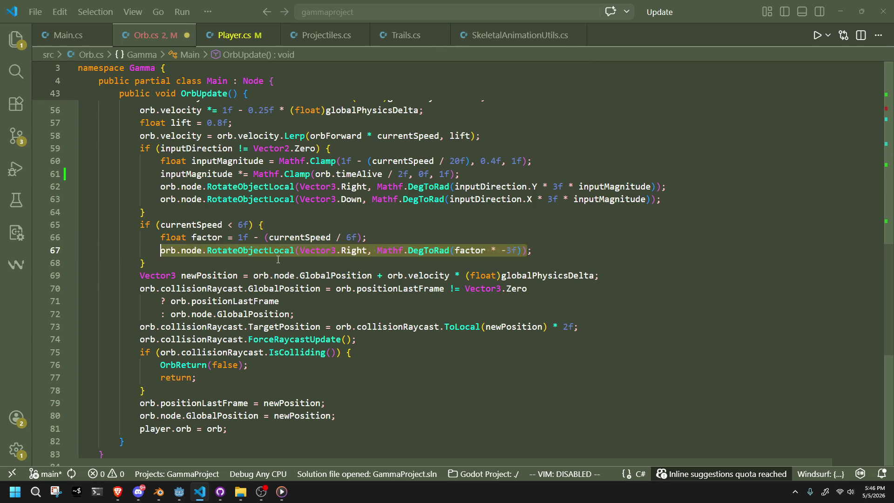
key("ctrl+z")
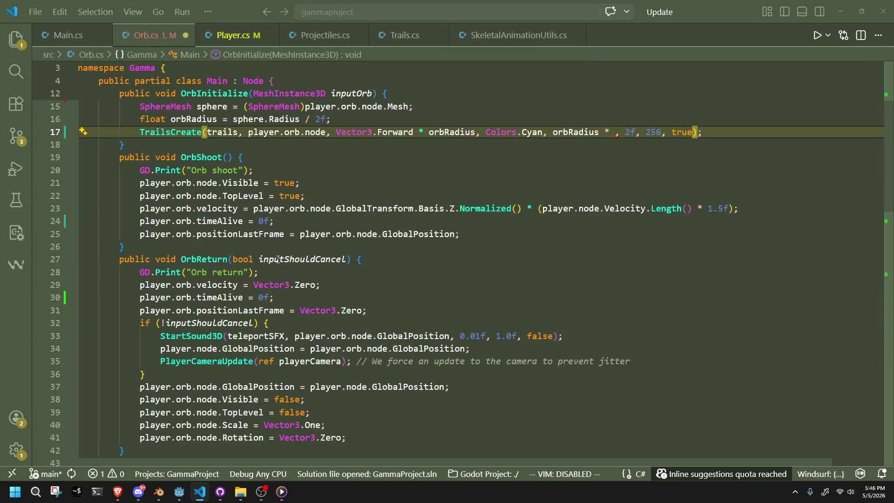
key("ctrl+y")
key("ctrl+y")
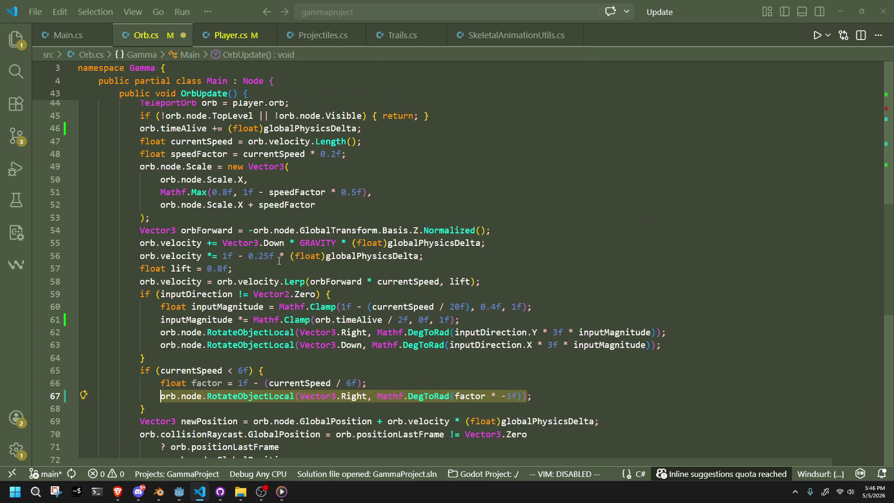
key("shift+alt+Right")
key("shift+alt+Right")
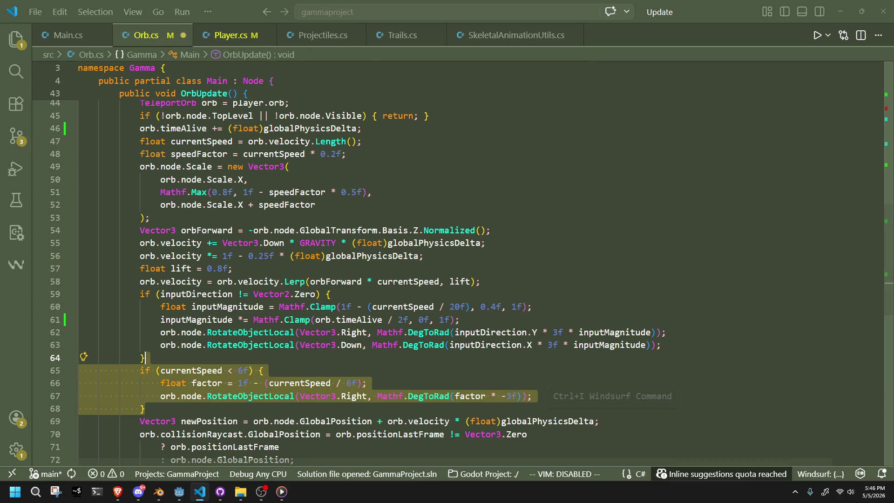
key("alt+Tab")
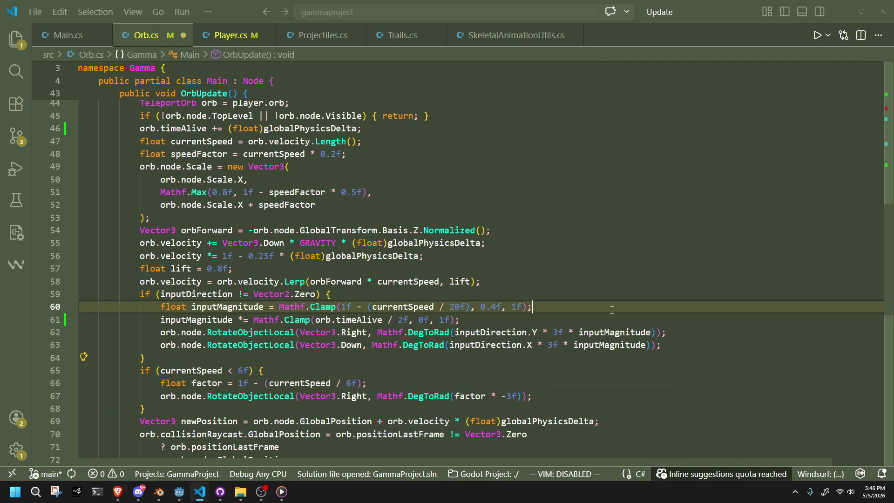
left_click(146, 408)
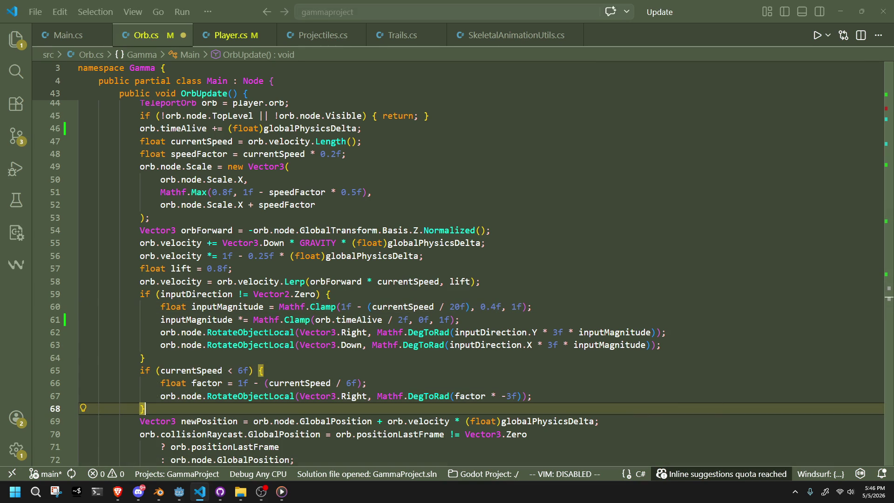
key("alt+Tab")
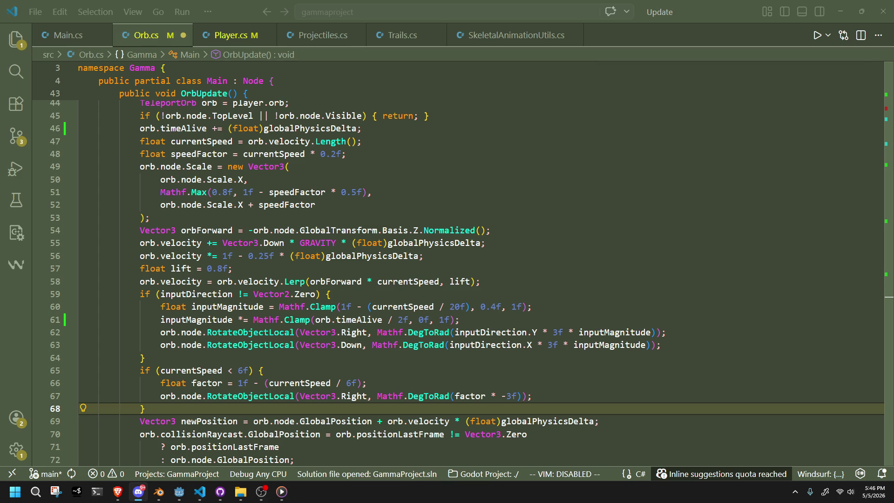
left_click(661, 345)
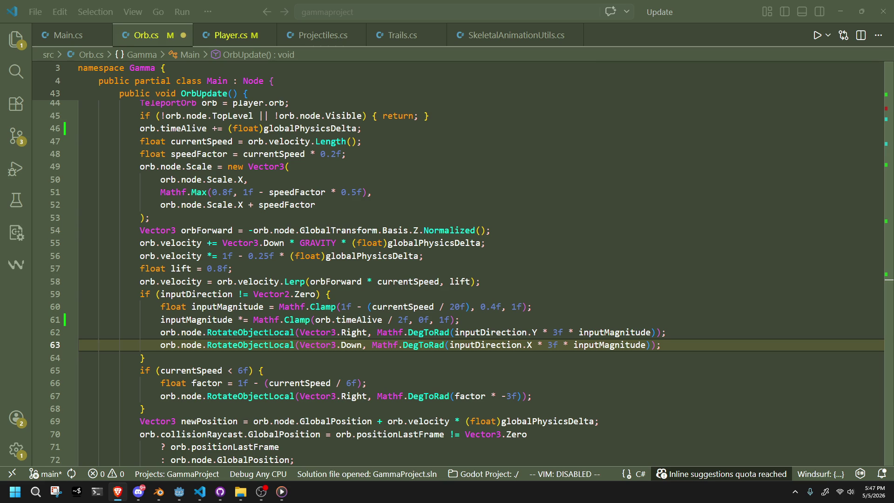
left_click(141, 357)
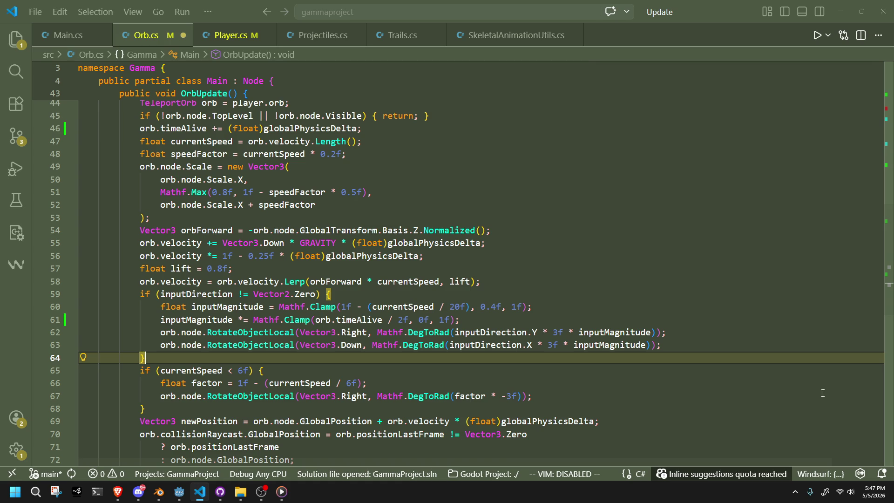
left_click(621, 383)
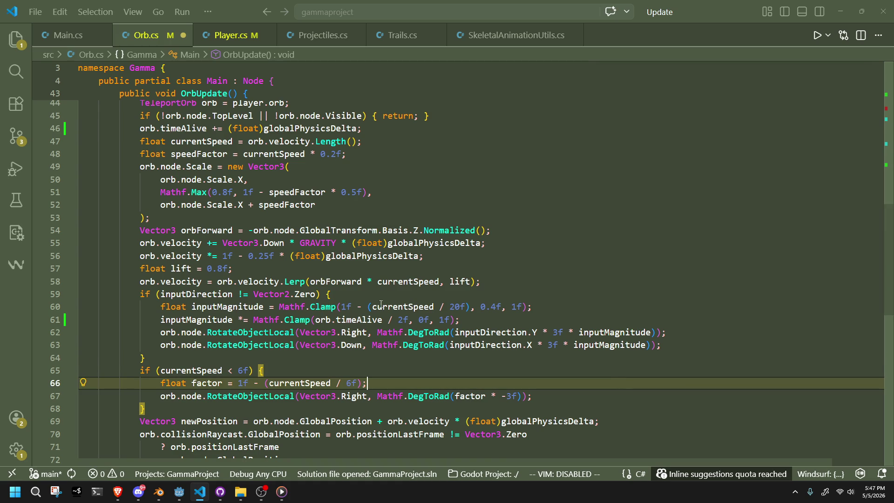
Step: Replace line 67's rotation with 'orb.node.Basis = orb.node.Basis.Slerp(orb.node.GlobalTransform' using completions
left_click(556, 371)
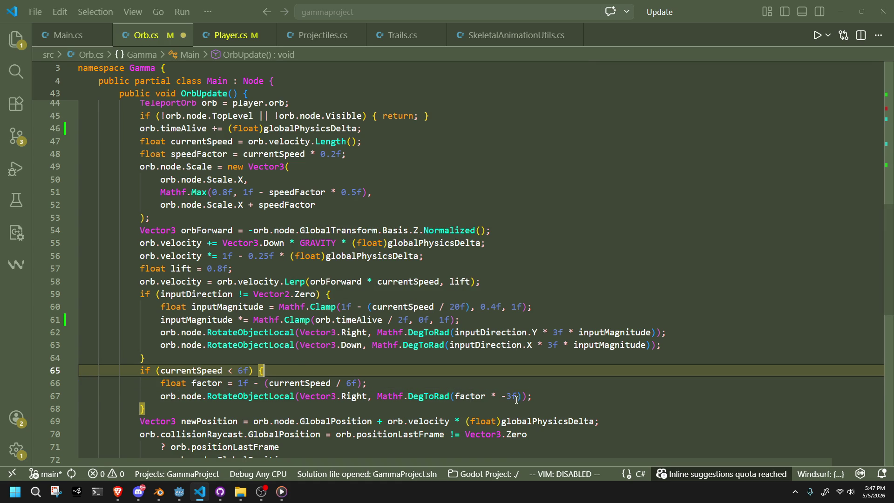
left_click_drag(556, 396, 556, 388)
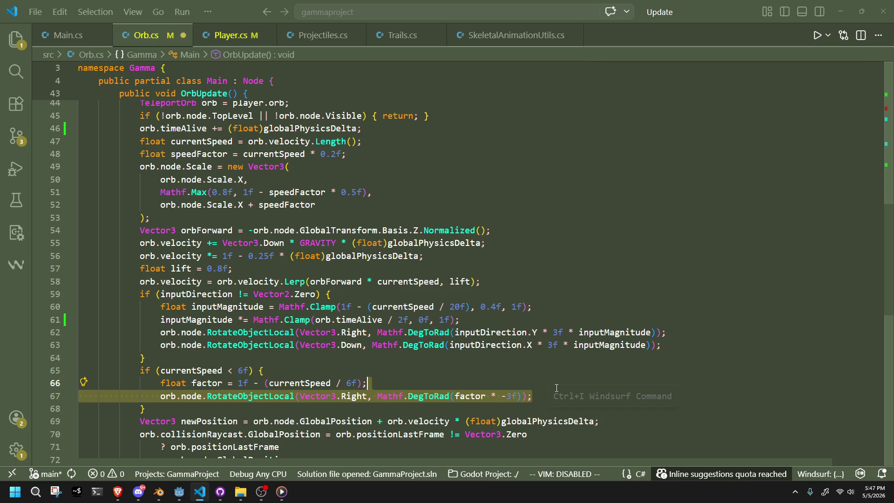
key("BackSpace")
key("Return")
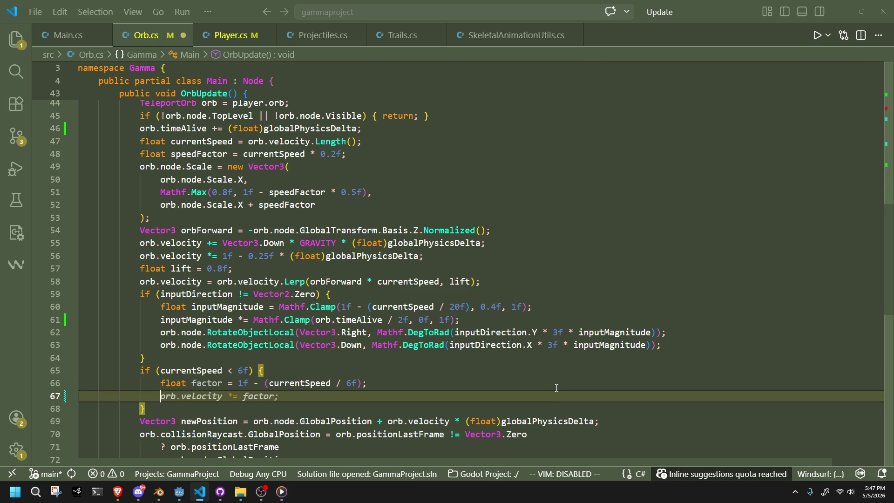
type("or")
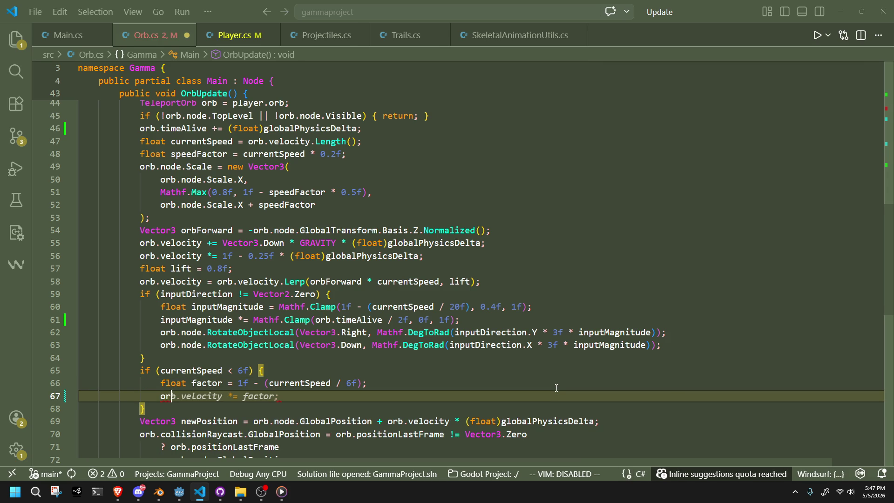
type("b.node.Basis")
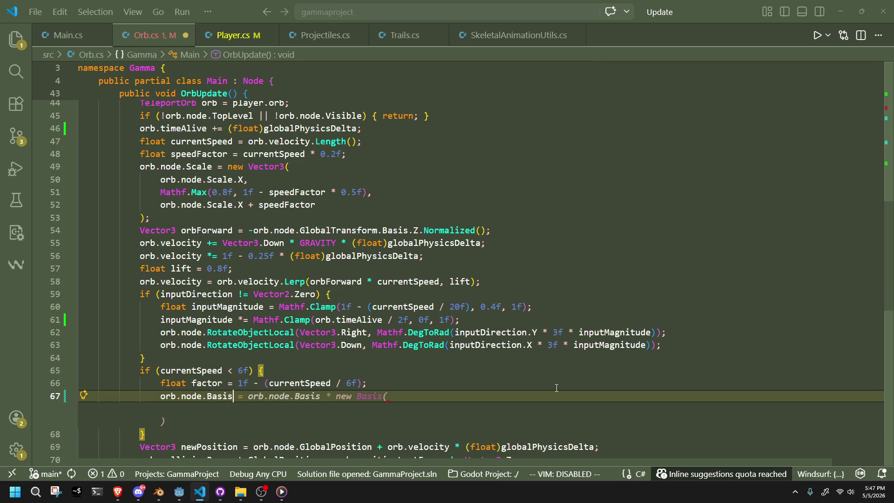
type(" = ")
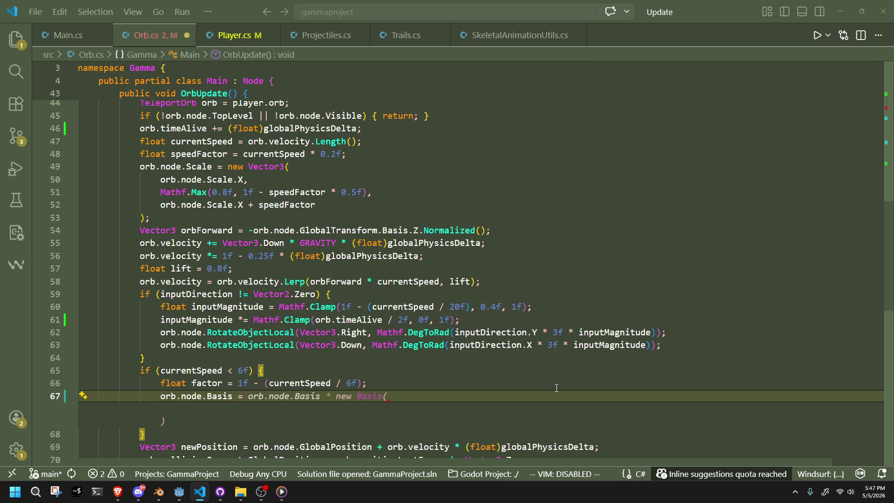
type("orb.no")
type("de.basis")
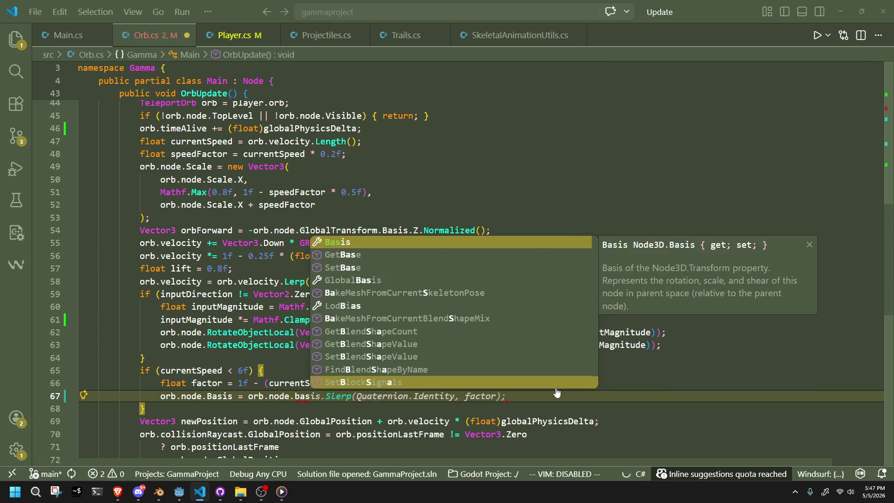
key("Tab")
type(".sle")
key("Tab")
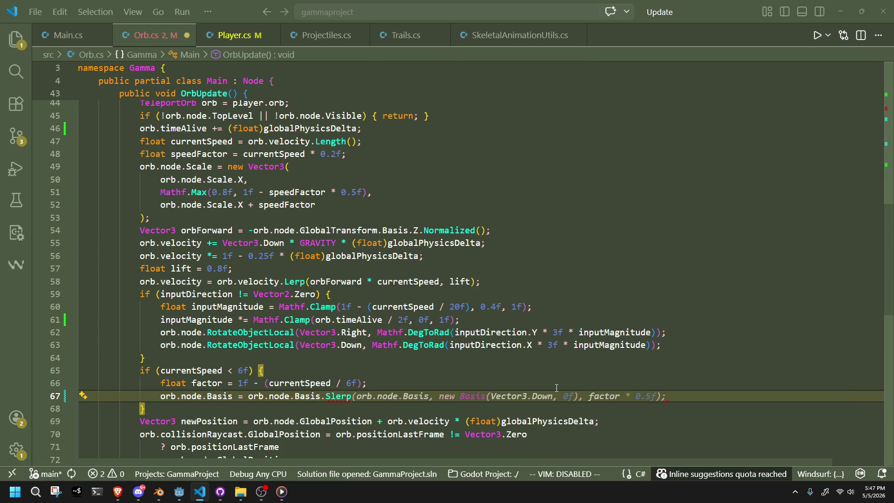
type("(")
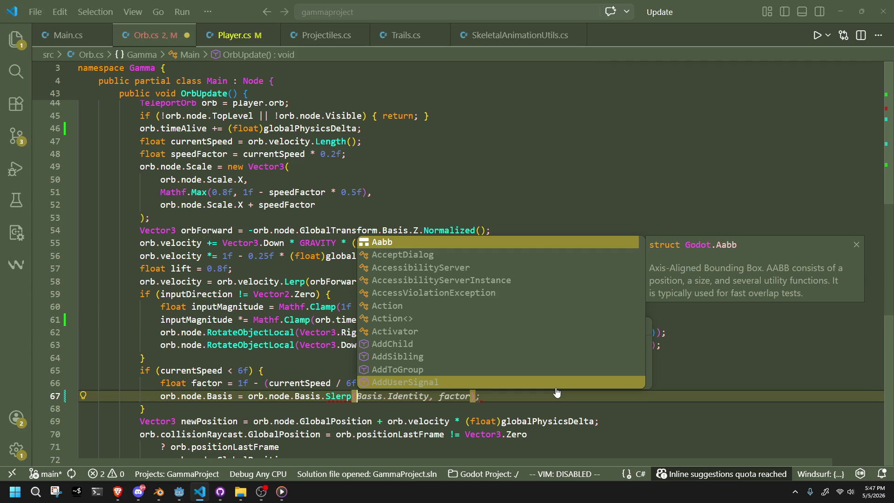
type("orb.no")
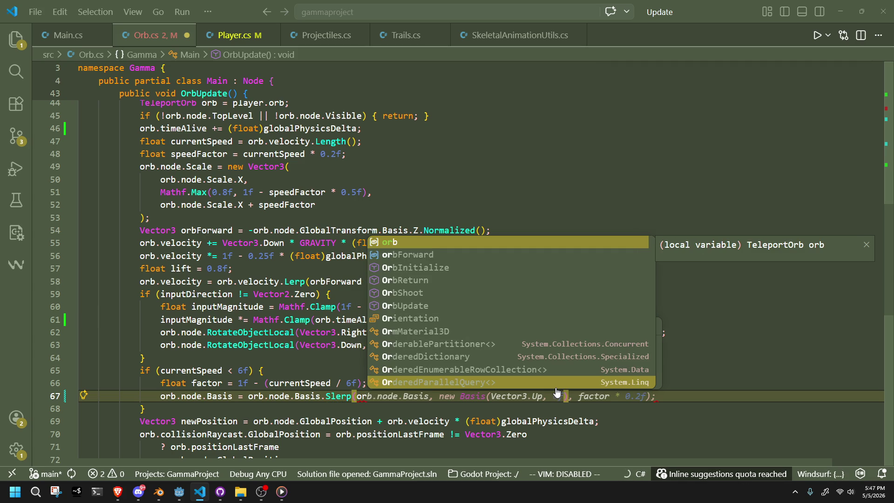
type(".node.")
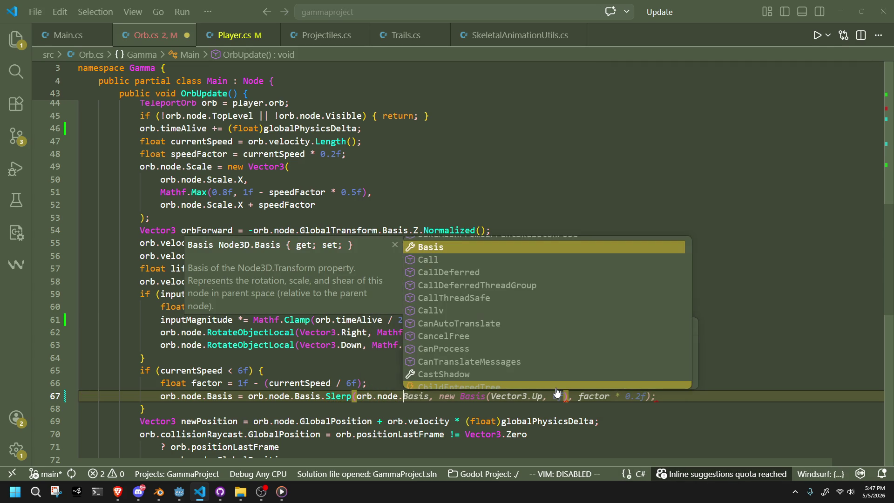
type("globaltr")
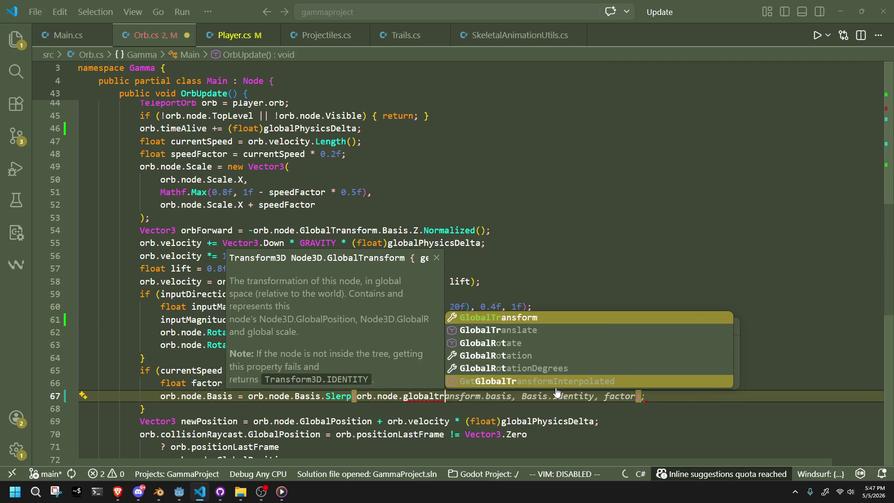
key("Tab")
Step: Finish line 67 with .LookingAt(orb.node.GlobalPosition + Vector3.Down, Vector3.Up).Basis, factor);
type(".look")
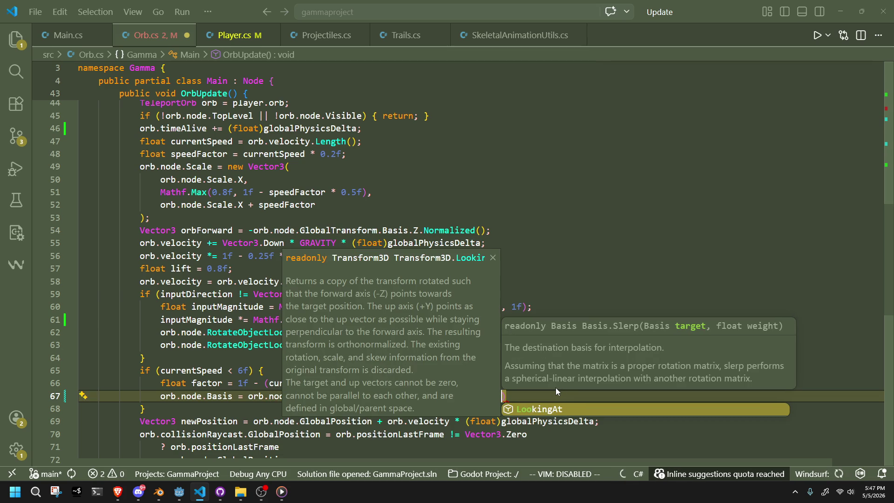
key("Tab")
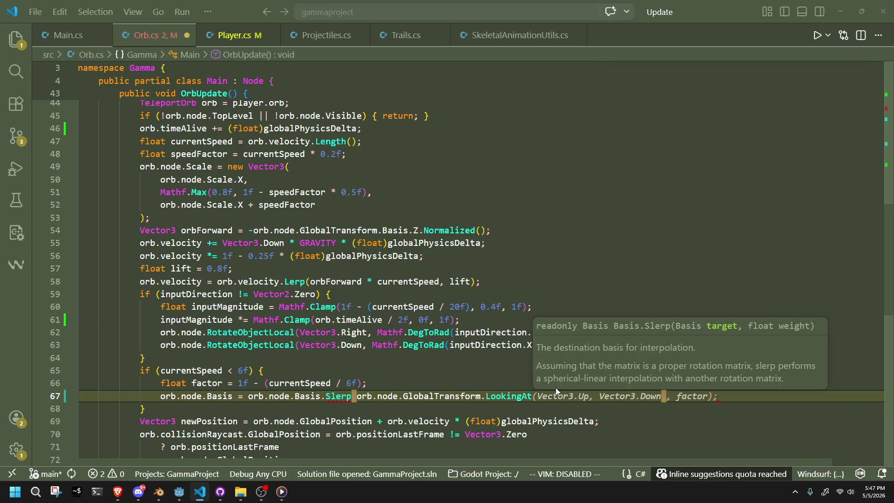
type("(orb")
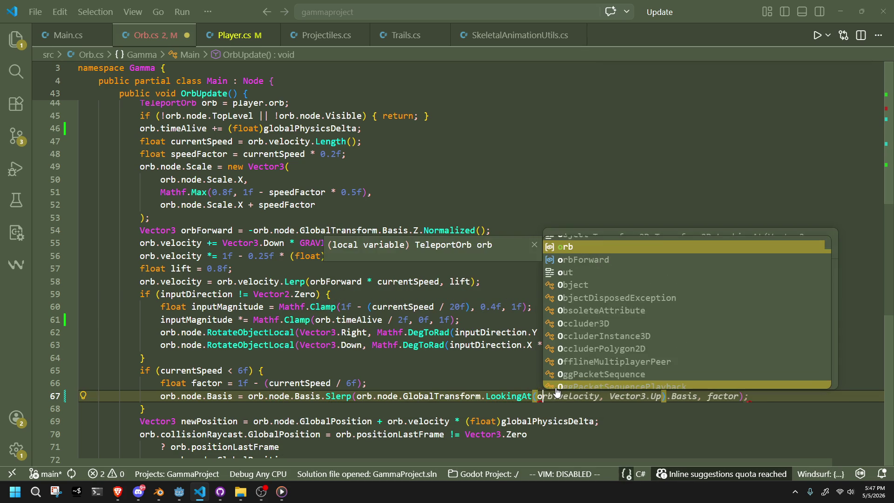
type(".node.")
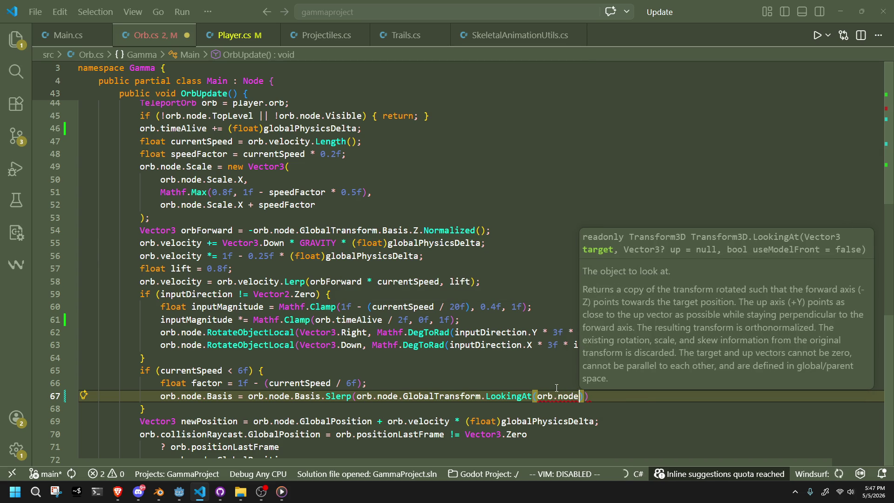
key("Tab")
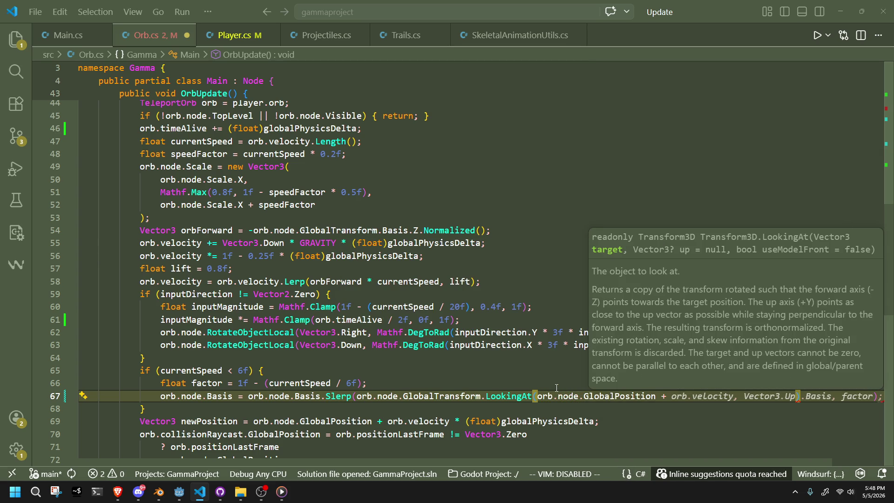
type("Vecto")
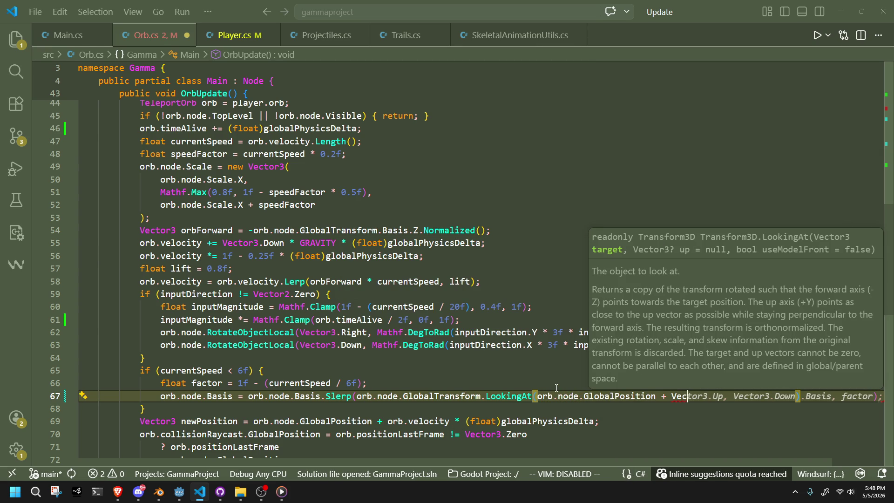
type("r3.Down,")
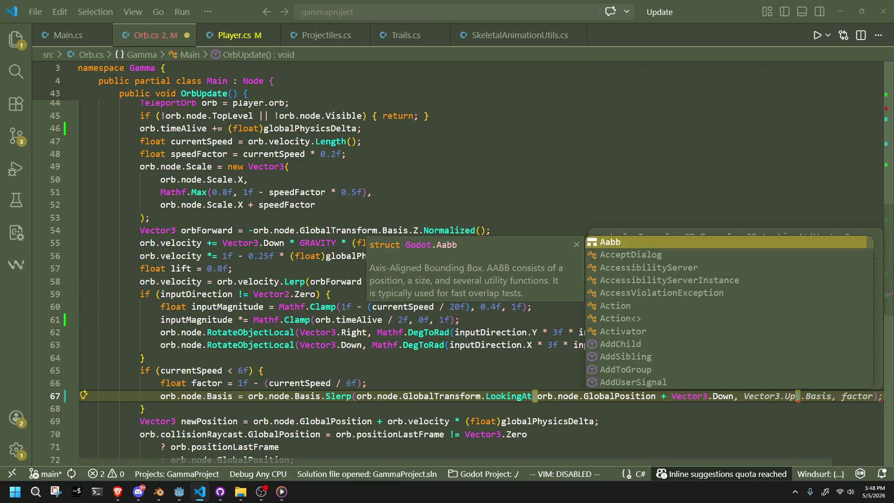
key("alt+Tab")
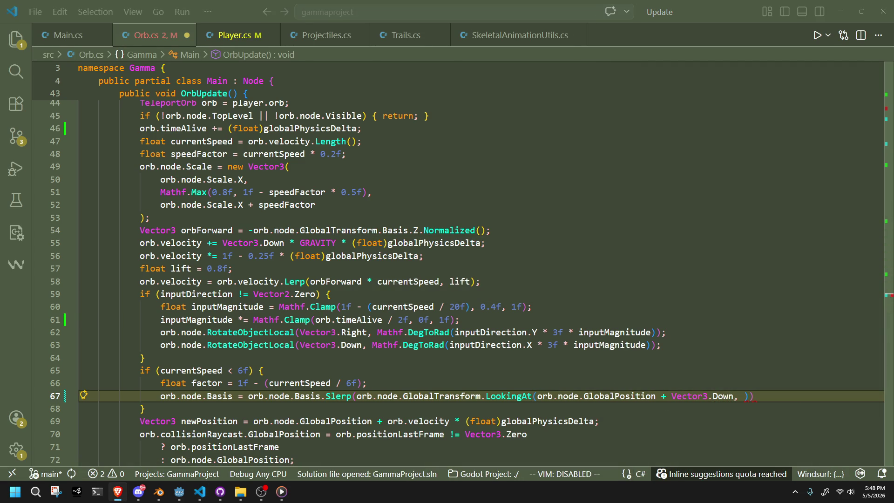
left_click(745, 397)
type("V")
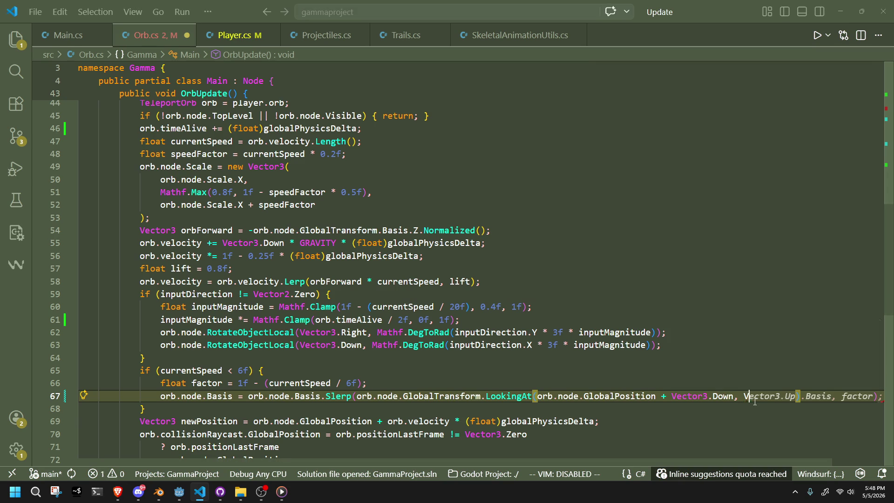
key("Tab")
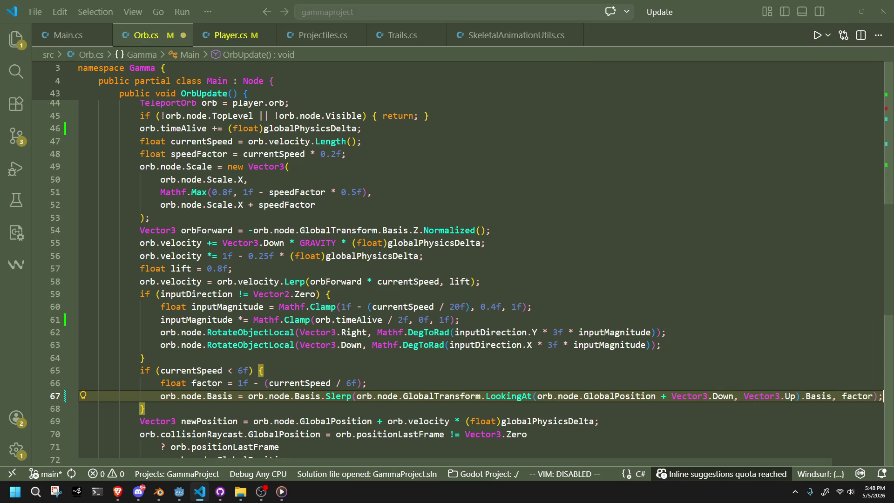
key("alt+Tab")
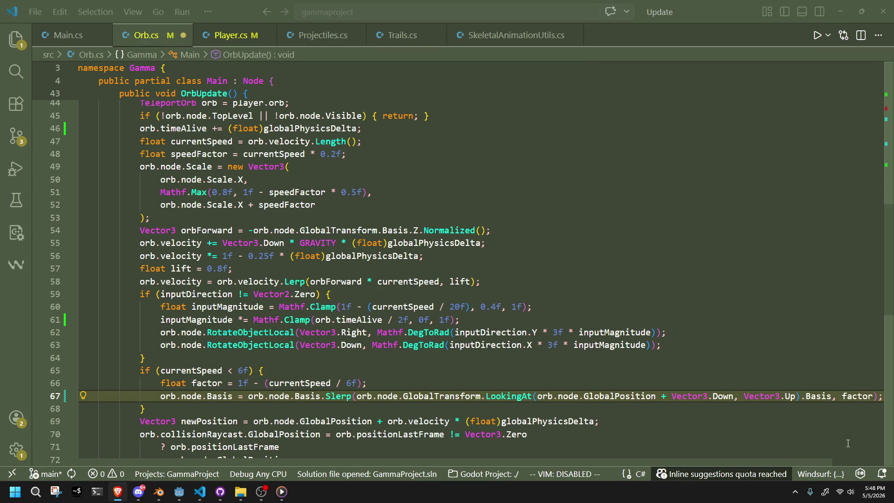
left_click(874, 404)
Step: Change line 67's slerp weight to factor * 0.05f and up vector to Vector3.Right, then return to Godot
left_click(871, 399)
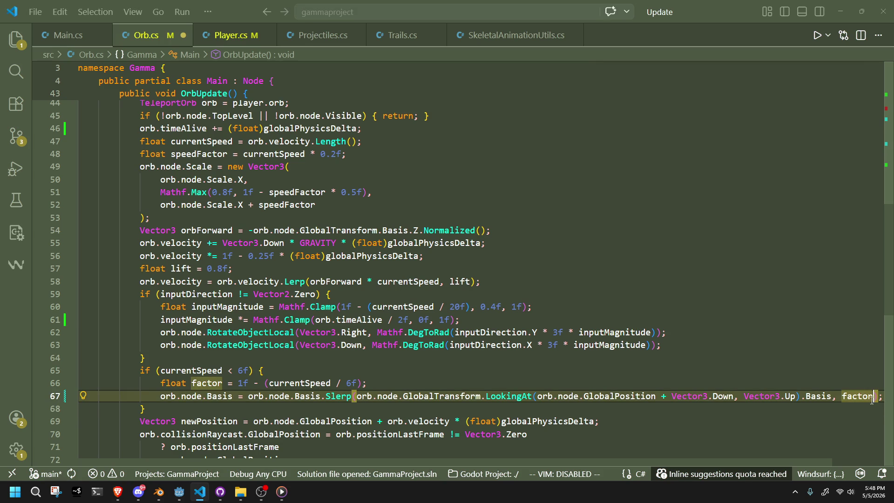
type("* ")
type("0.05f")
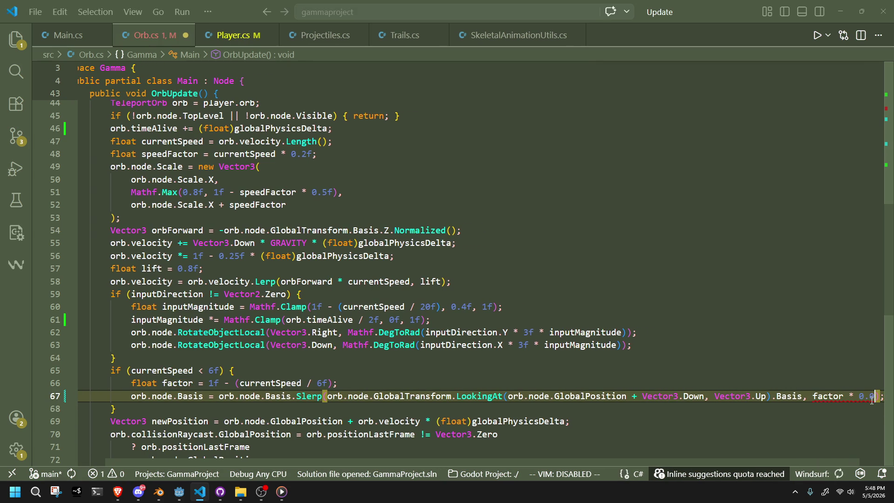
left_click(820, 406)
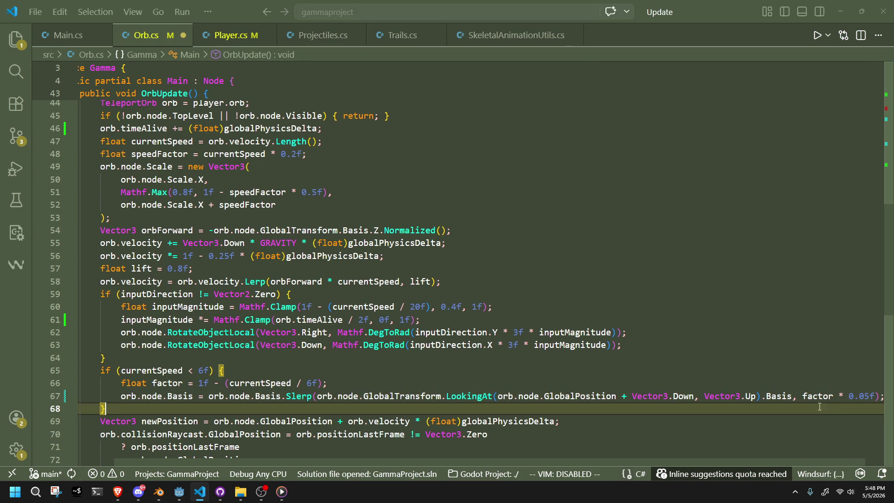
left_click(757, 397)
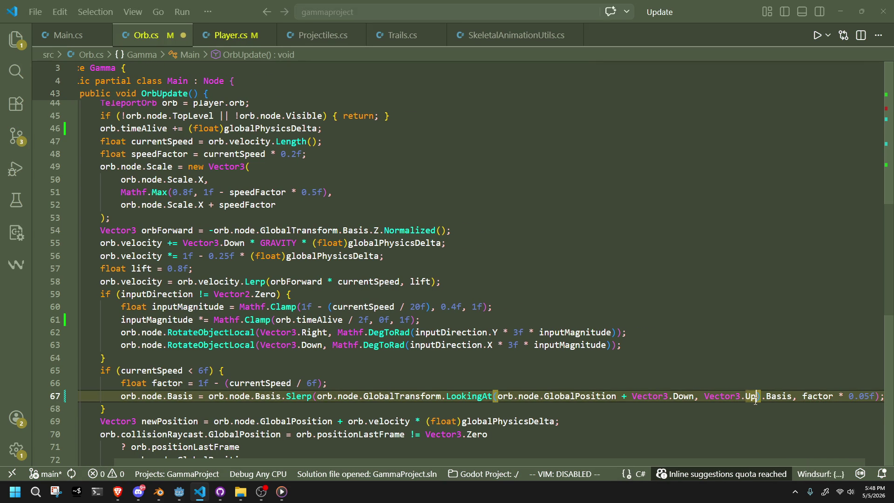
key("BackSpace")
key("BackSpace")
type("Right")
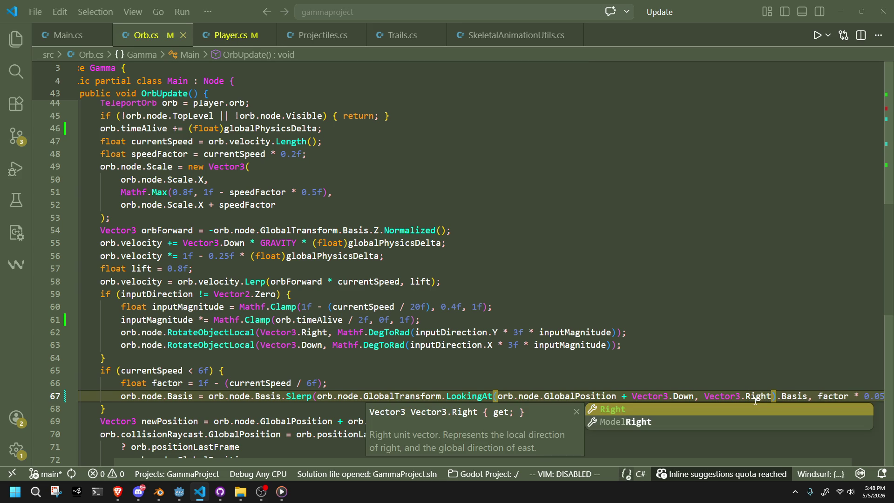
key("Escape")
left_click(594, 398)
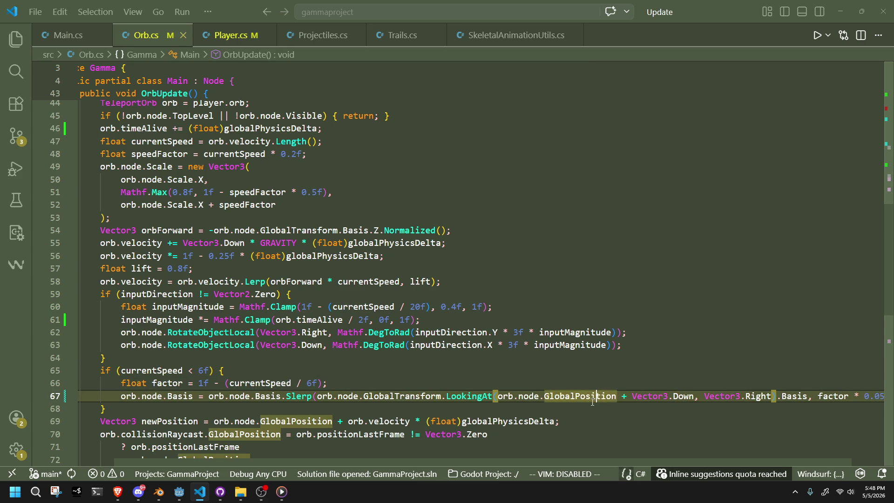
mouse_move(180, 492)
left_click(251, 454)
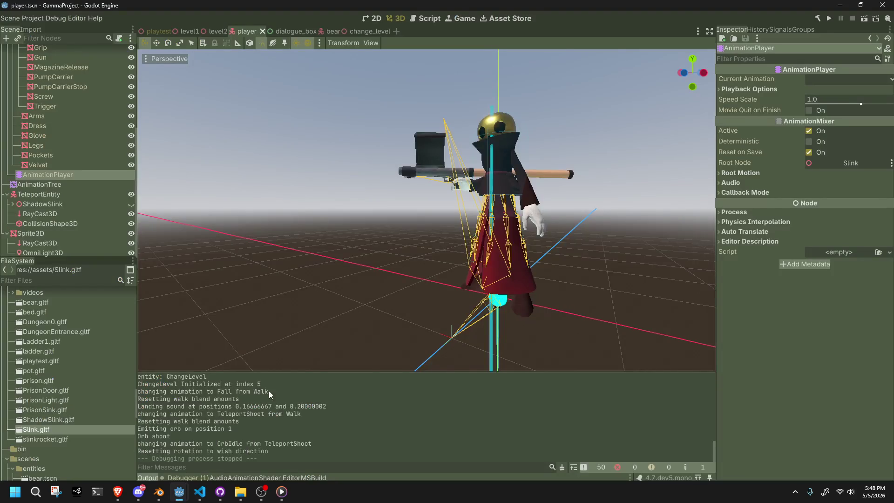
left_click(828, 20)
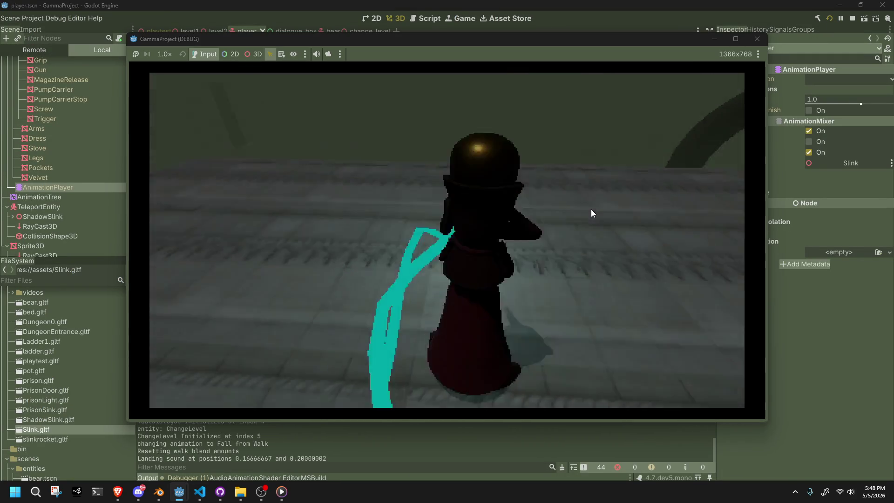
left_click(592, 213)
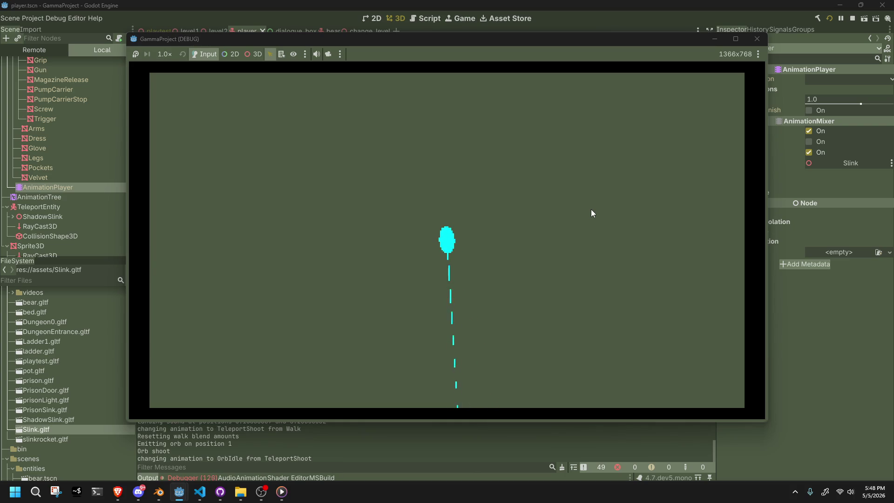
key("Escape")
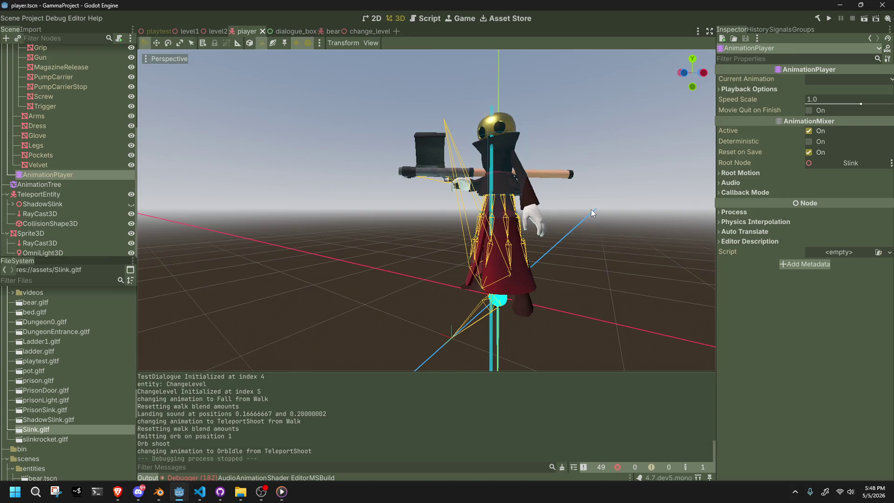
Step: Inspect the Quaternion 'not normalized' errors under Debugger > Errors, then bring up the PaperAirplaneGame window
left_click(200, 478)
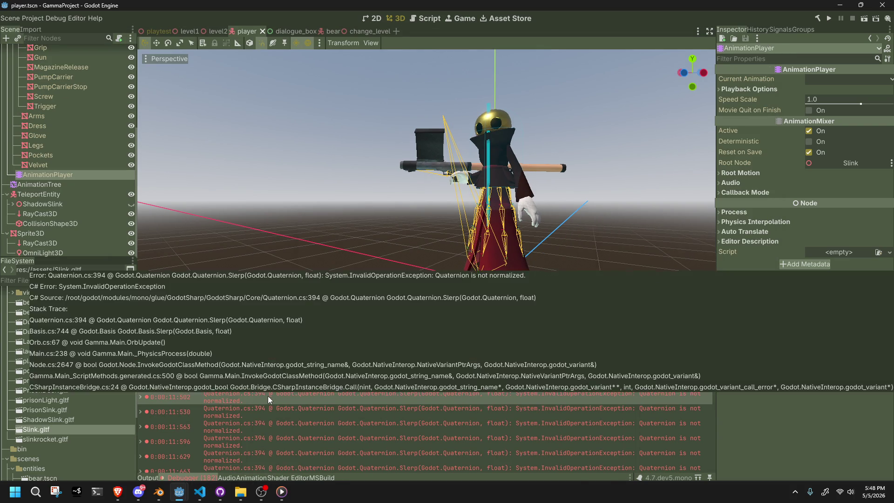
double_click(267, 396)
left_click(436, 267)
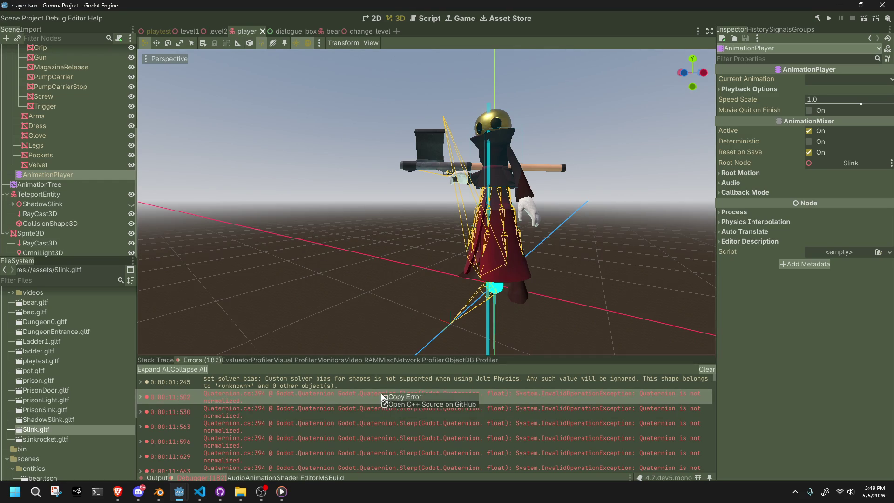
key("alt+Tab")
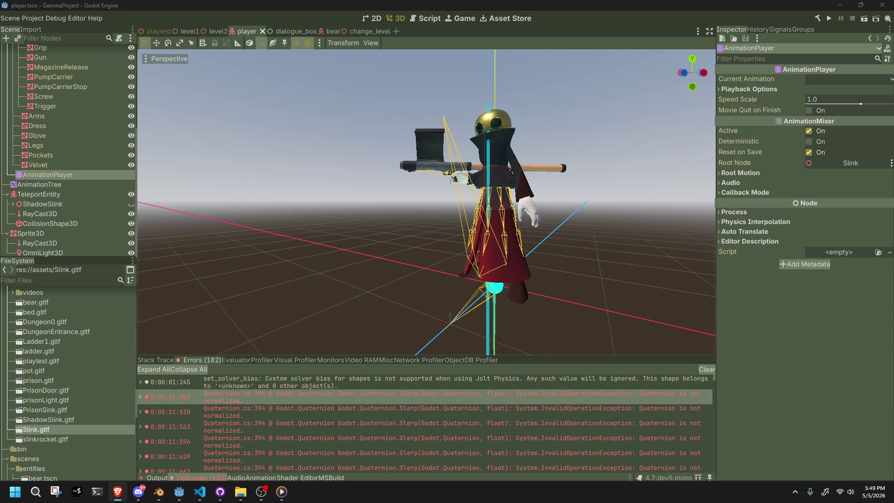
mouse_move(180, 492)
left_click(215, 456)
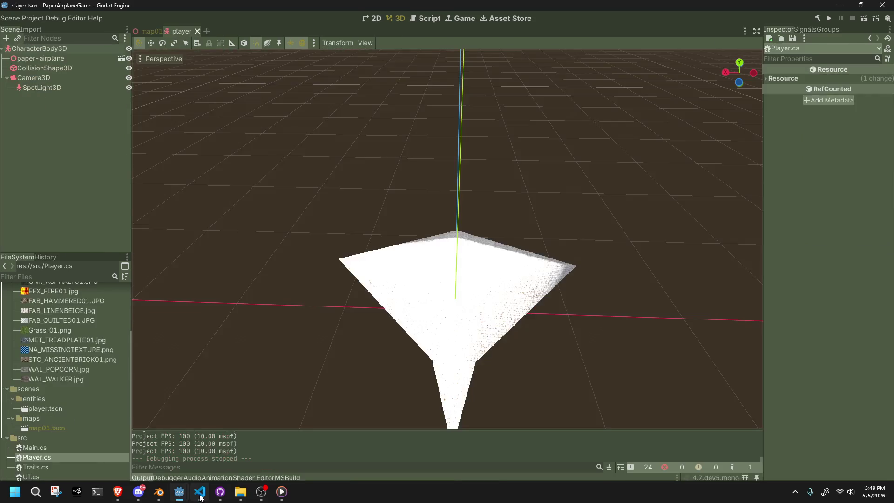
Step: In Orb.cs, try a (Vector3) cast on line 67's LookingAt target, then undo it
left_click(201, 495)
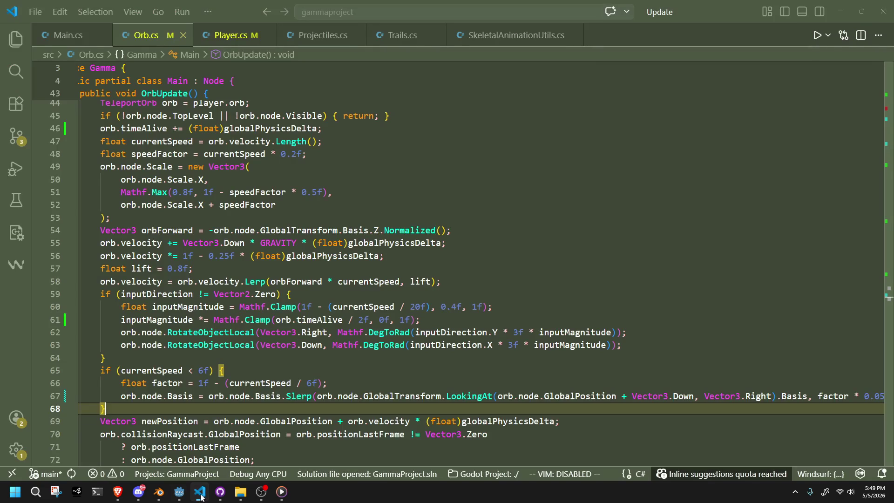
left_click(529, 443)
left_click(498, 395)
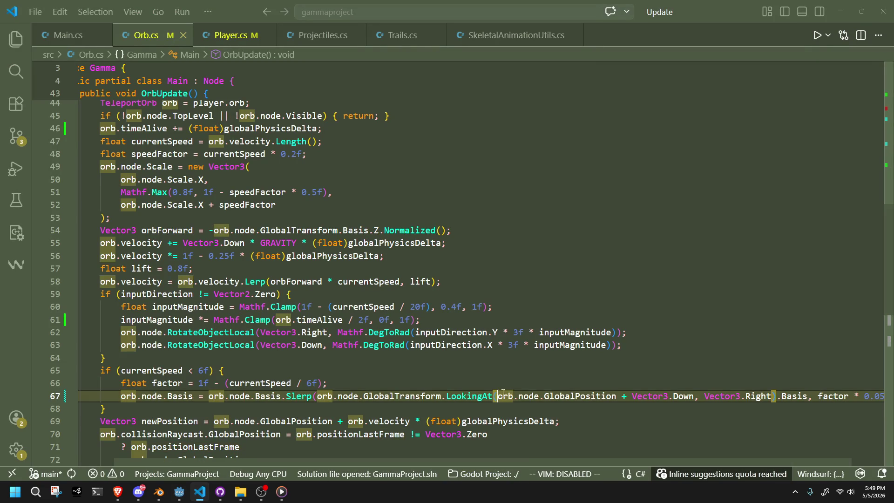
mouse_move(551, 399)
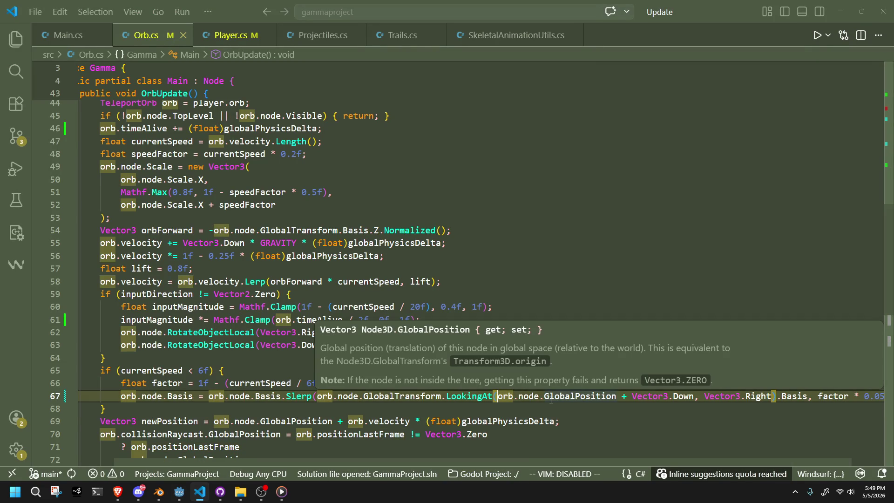
type("(Vector")
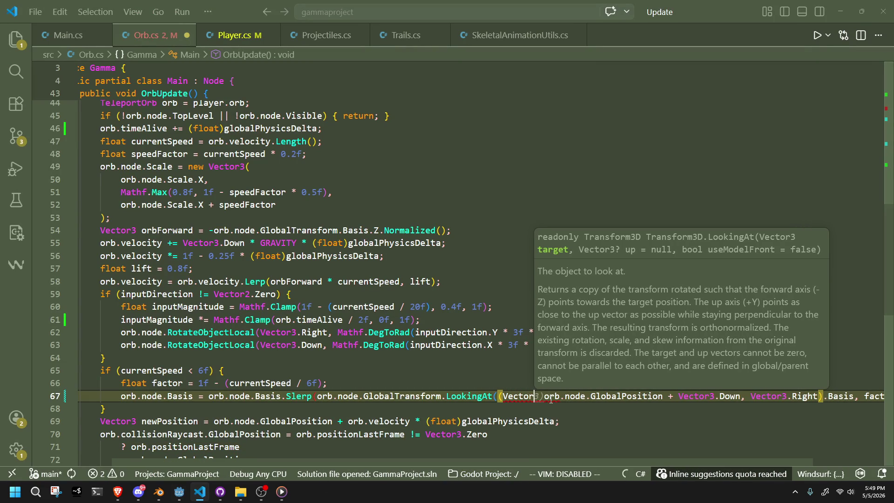
type("3")
key("Down")
key("Down")
key("End")
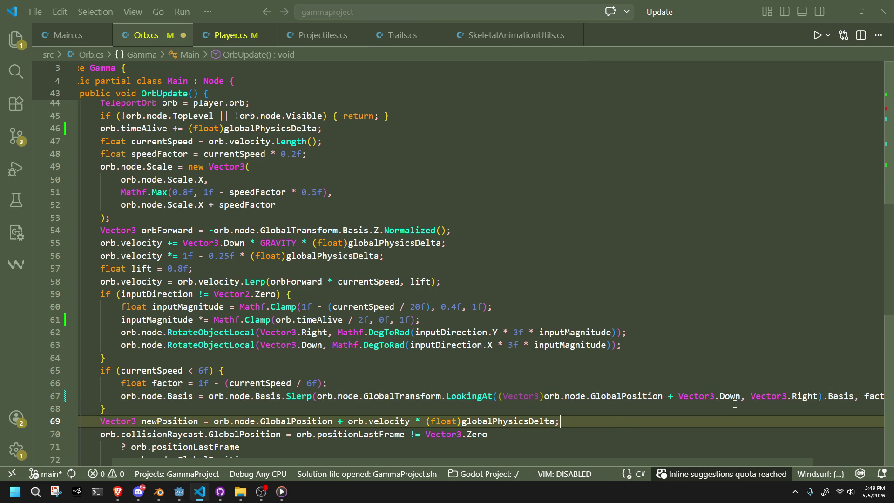
left_click(741, 396)
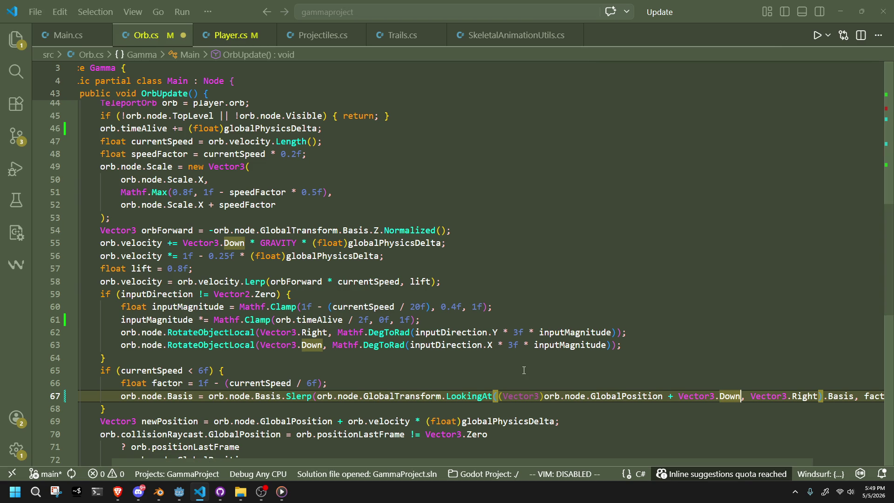
key("ctrl+z")
key("ctrl+z")
key("ctrl+z")
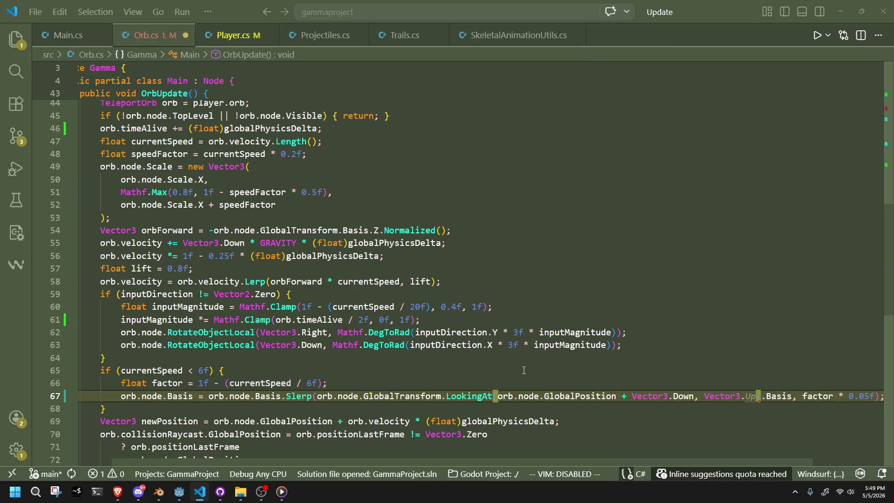
type("Right")
left_click(582, 426)
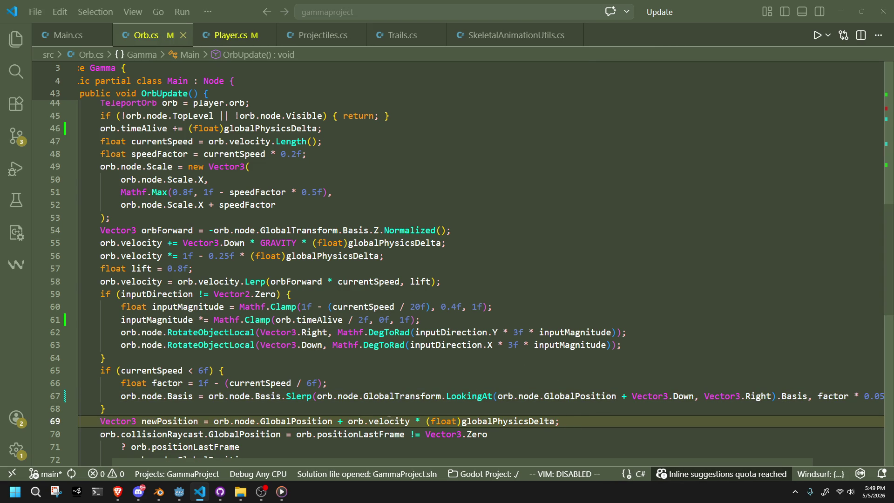
left_click(343, 412)
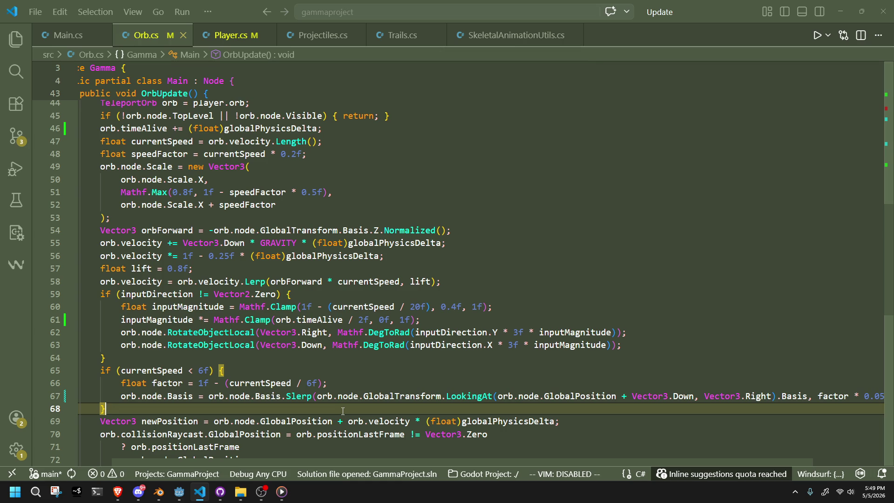
left_click(288, 397)
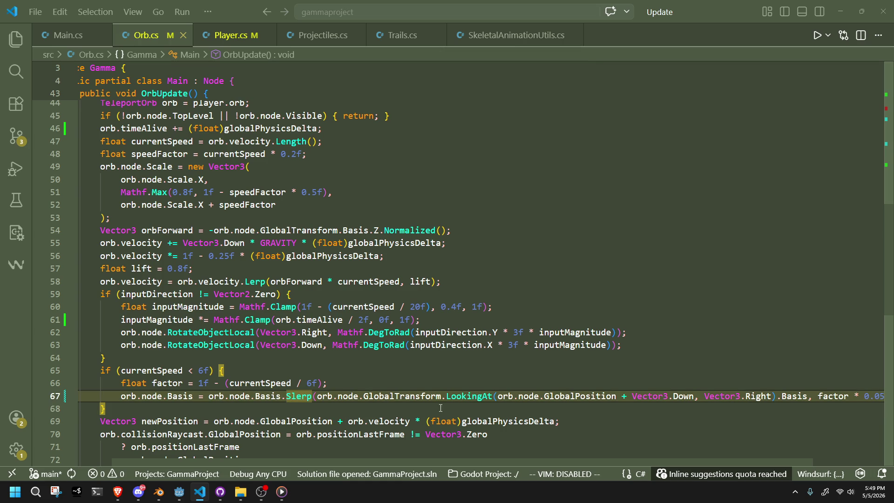
Step: Insert Orthonormalized() on orb.node.Basis before .Slerp on line 67, fixing the misspelled OrthoNormalized
type("Ortho")
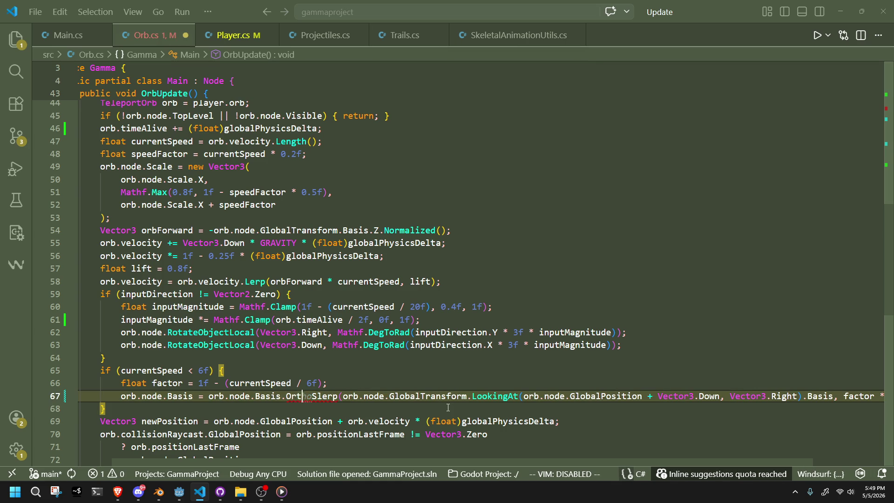
type("Normalized().")
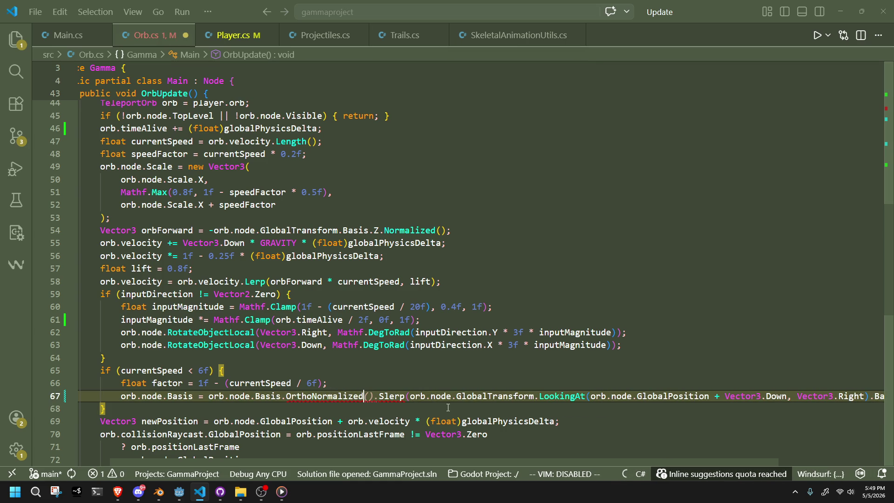
left_click(448, 408)
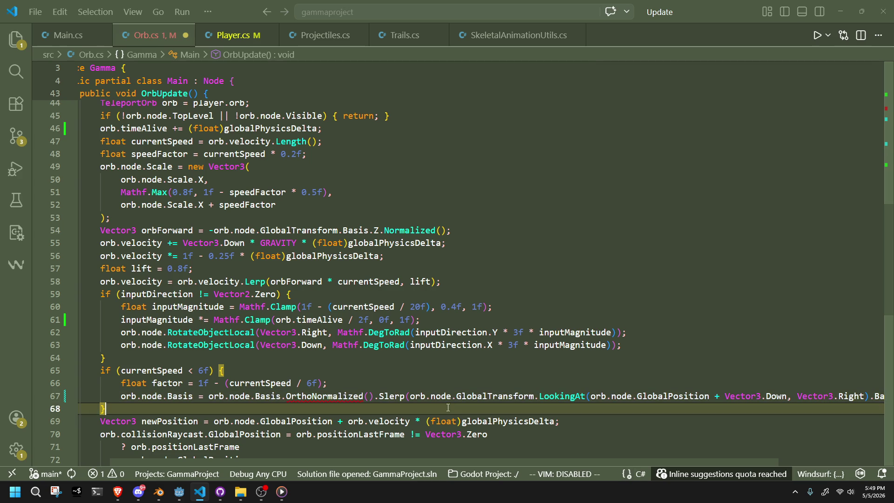
double_click(340, 396)
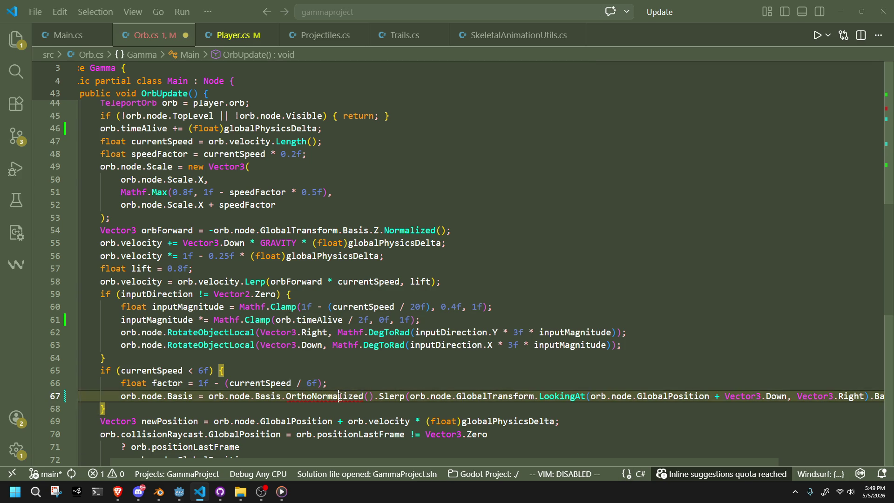
key("BackSpace")
key("Delete")
key("Delete")
key("ctrl+space")
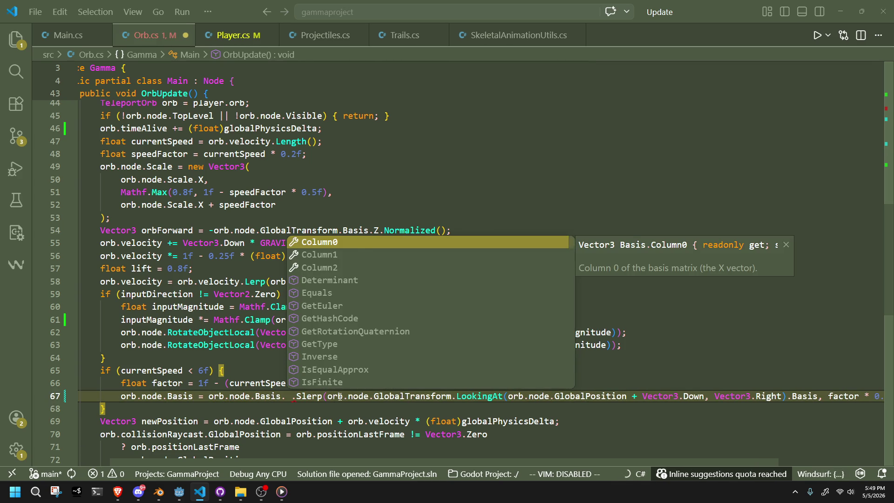
type("orth")
key("Tab")
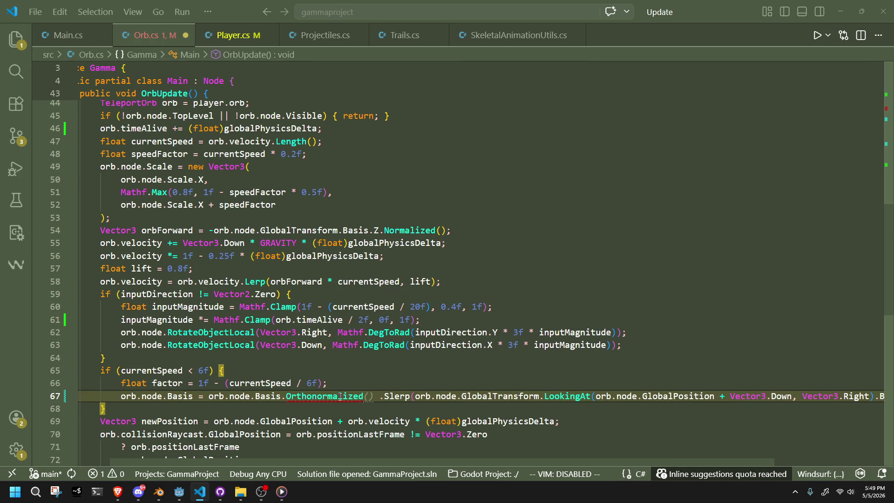
key("Delete")
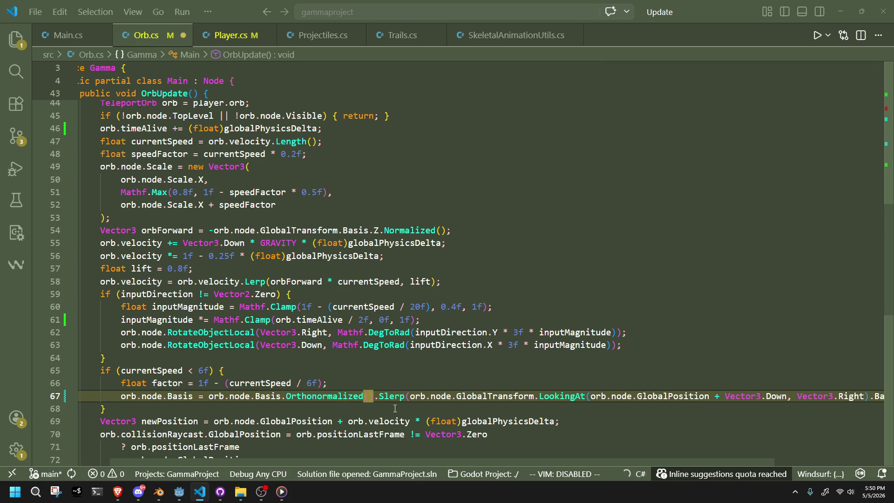
left_click(395, 408)
Step: Append ' * Basis.FromScale(orb.node.Scale);' to the end of line 67
left_click_drag(750, 394, 892, 396)
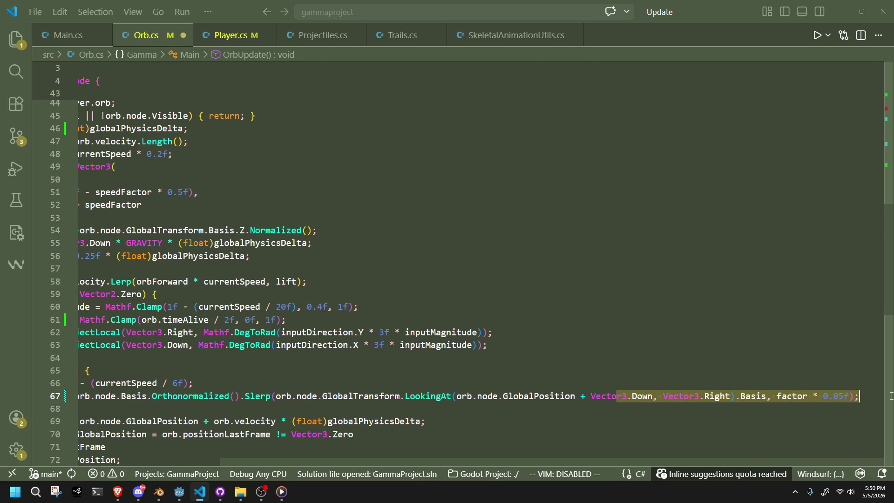
left_click(858, 395)
type("*")
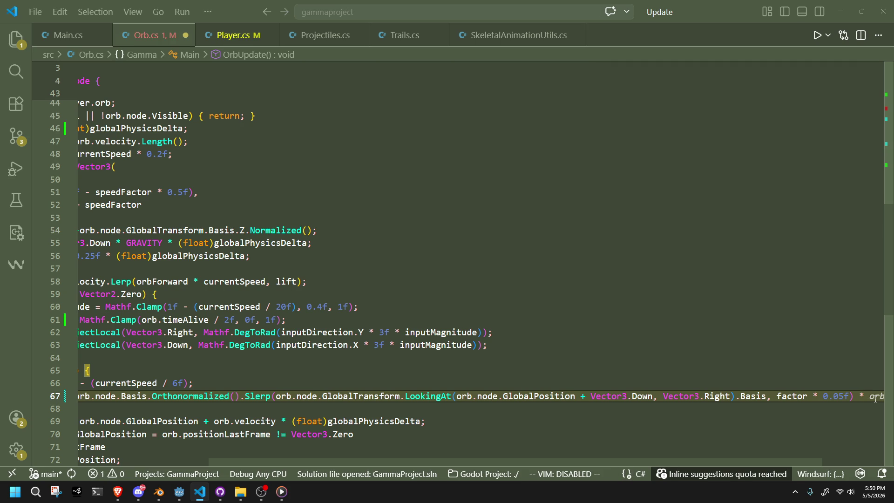
type(" Basis")
key("BackSpace")
key("BackSpace")
key("BackSpace")
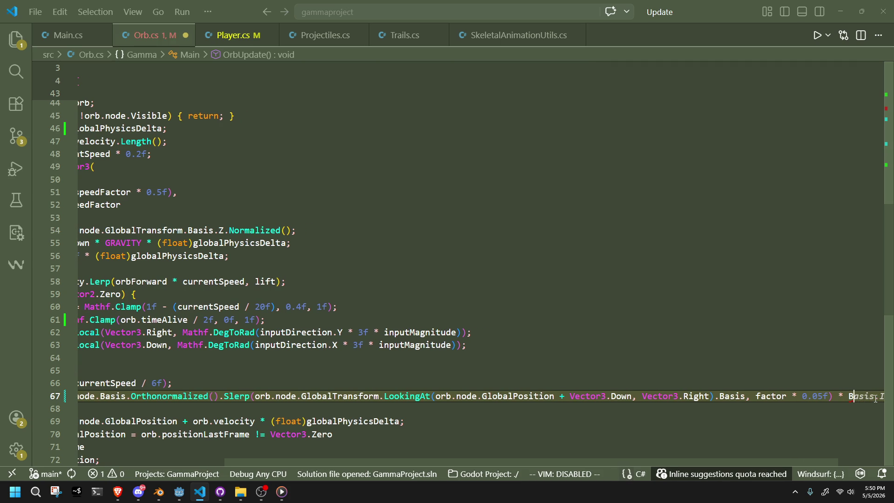
key("BackSpace")
type("Basis.f")
type("rom")
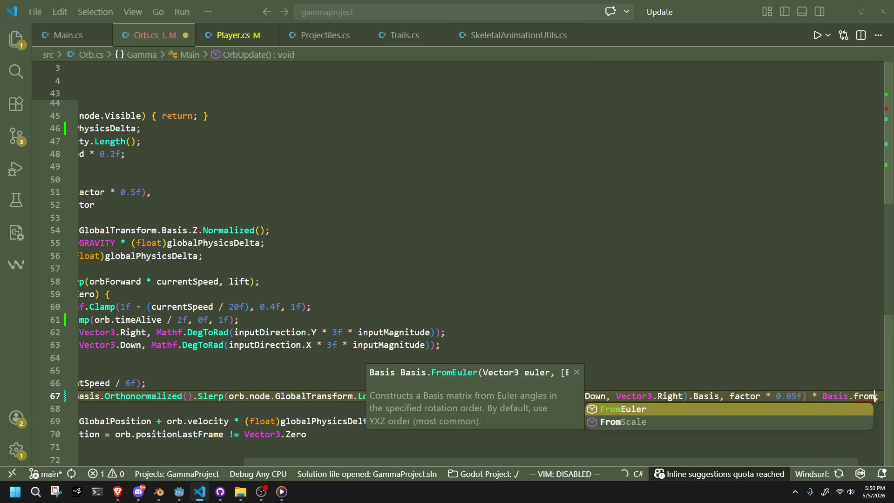
type("sc(")
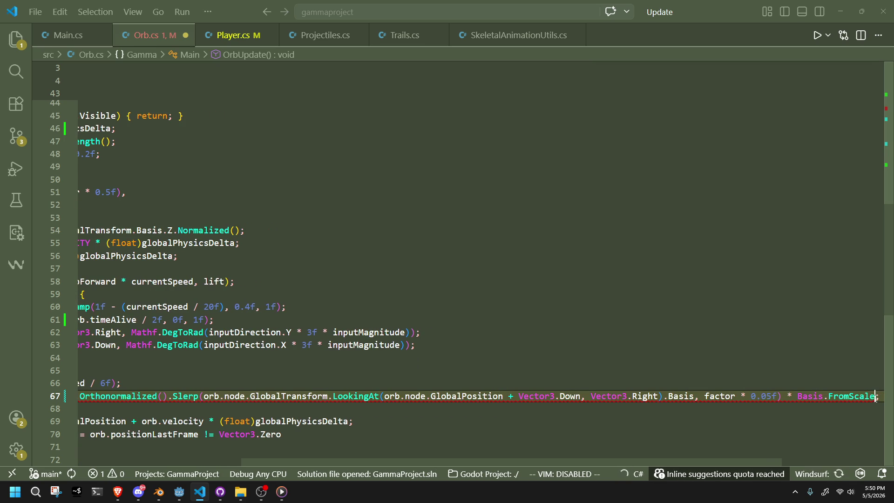
type("orb.no")
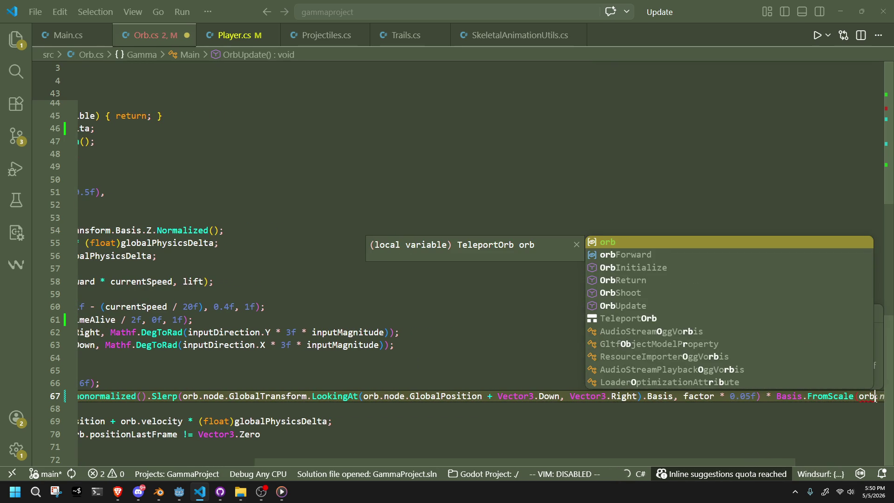
key("Tab")
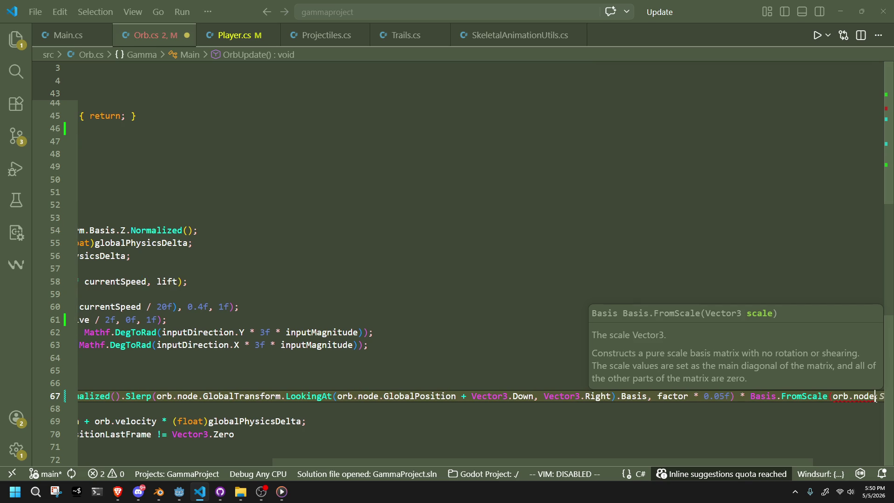
type(".scale")
key("Tab")
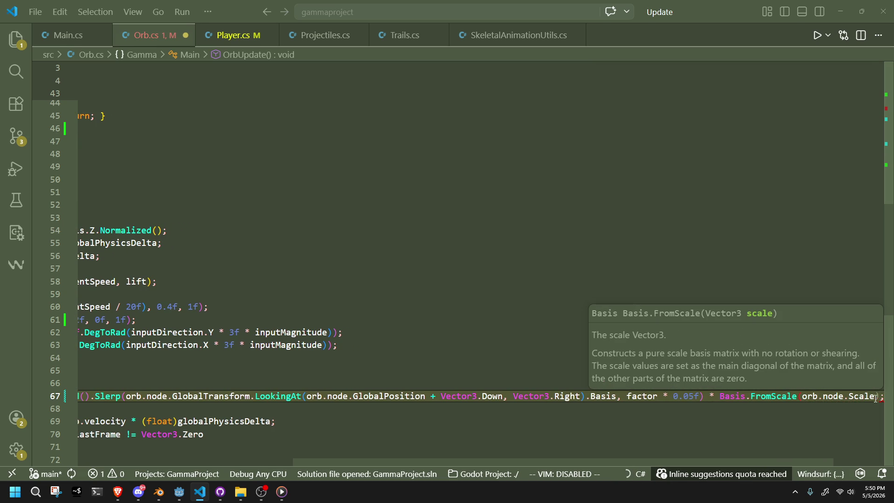
type(");")
Step: Save Orb.cs and look over the orb code on lines 63-69
key("ctrl+s")
left_click(819, 418)
left_click_drag(820, 417, 156, 349)
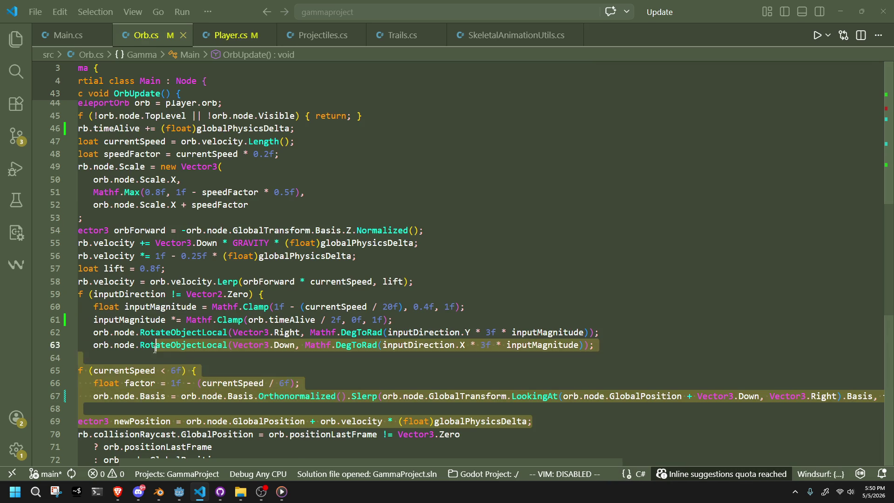
left_click(303, 379)
Step: Run GammaProject from its Godot editor, walk the character around the dim level, then return to Orb.cs
key("alt+Tab")
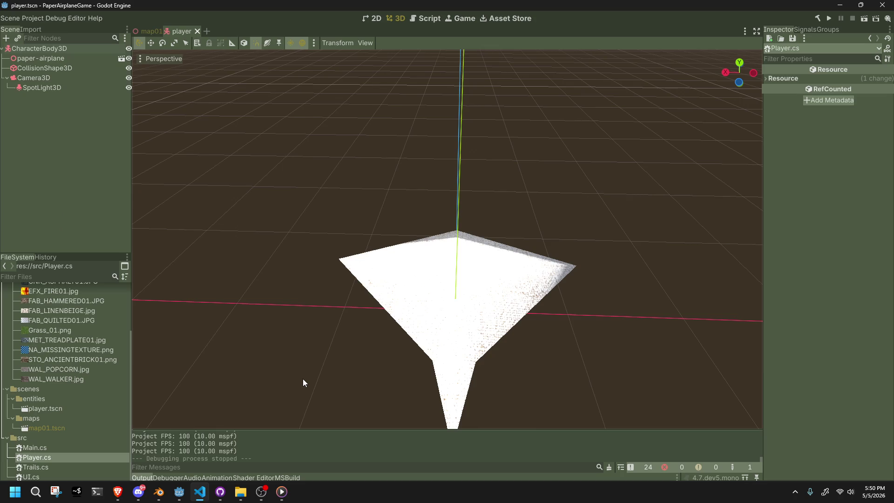
key("alt+Tab")
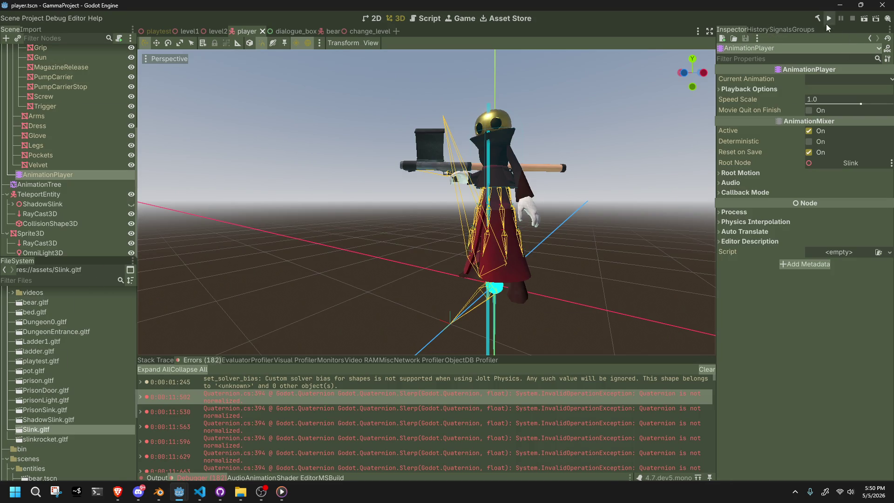
left_click(829, 18)
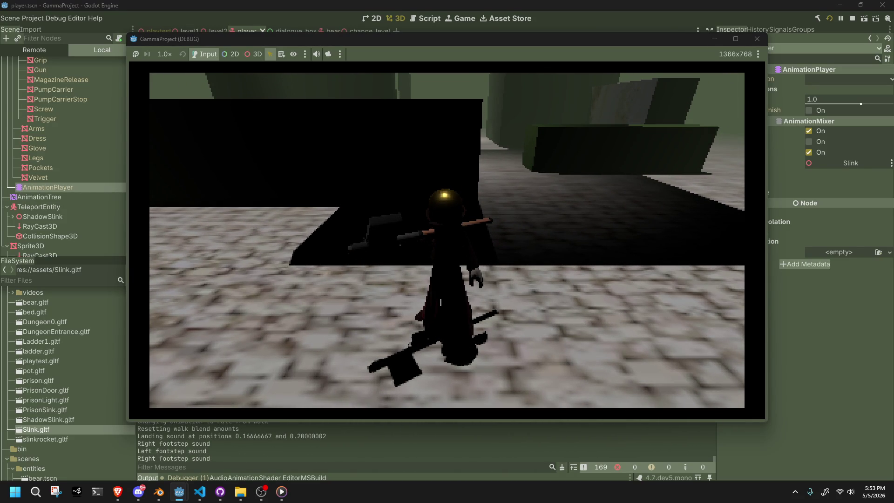
left_click(199, 491)
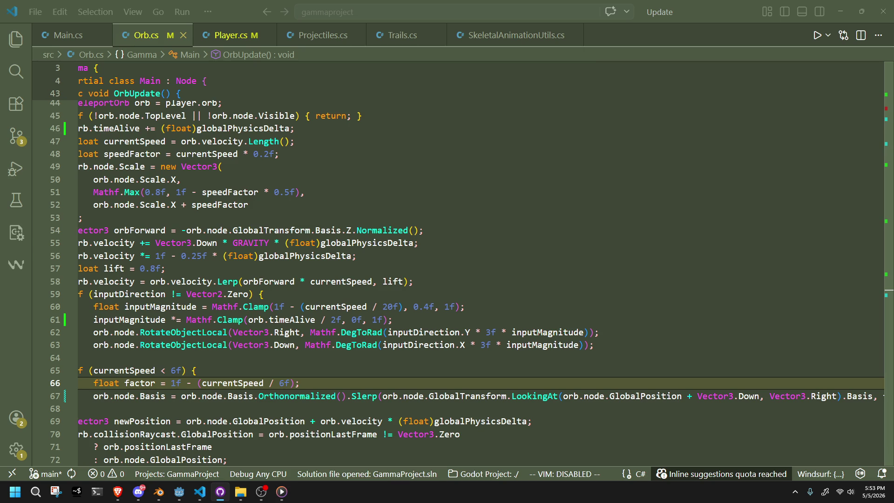
Step: Switch from VS Code to Blender's Animation workspace showing slink.blend's OrbIdle action
key("alt+Tab")
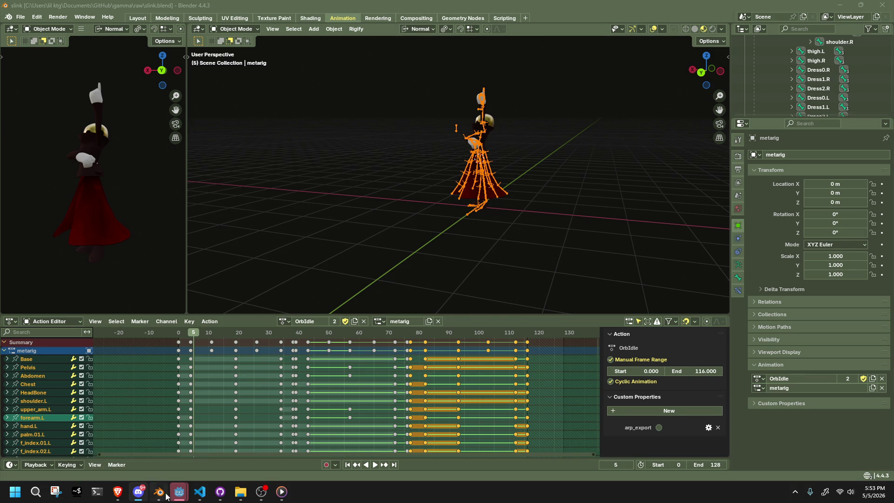
Step: Bring the GammaProject (DEBUG) game to the front, test the orb, then close it
mouse_move(178, 492)
mouse_move(164, 448)
left_click(286, 435)
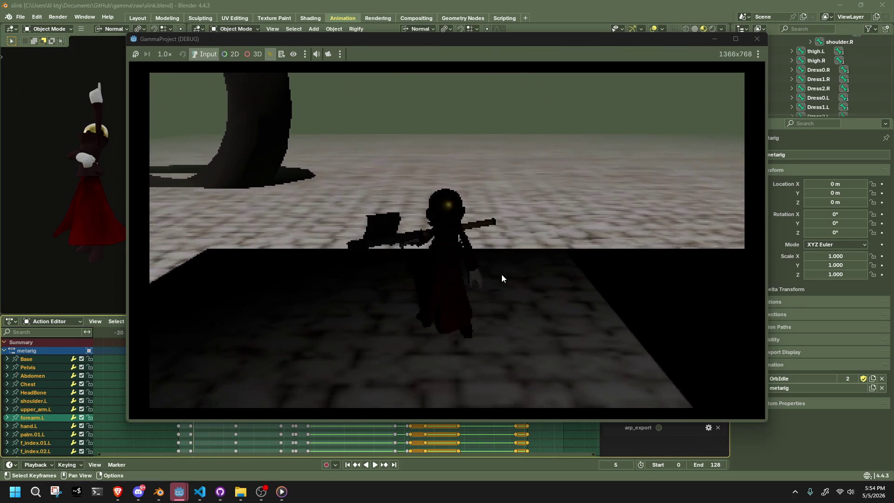
key("Escape")
key("alt+Tab")
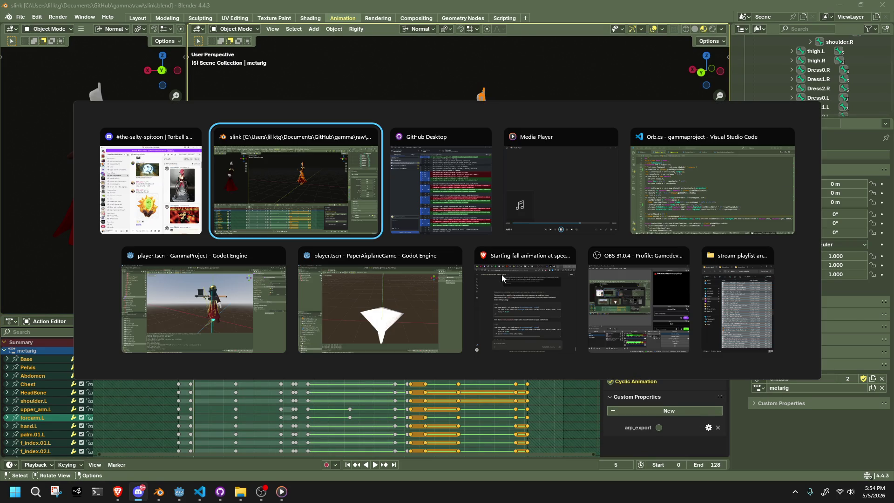
Step: In the GammaProject editor, open the UI node's default_ui scene from the playtest scene
left_click(245, 324)
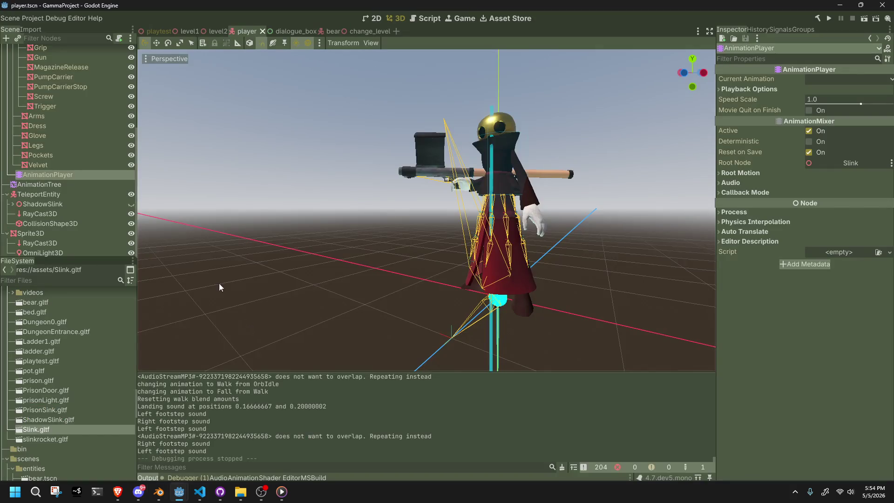
left_click(150, 32)
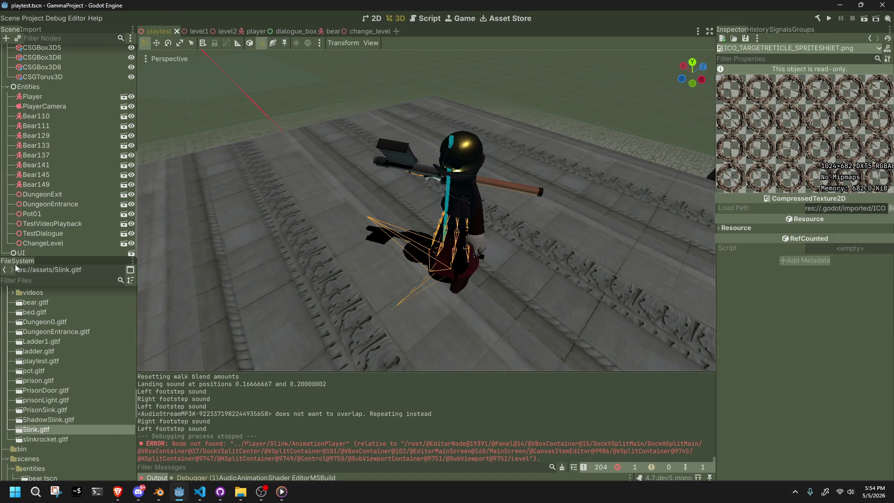
left_click(128, 253)
left_click(130, 254)
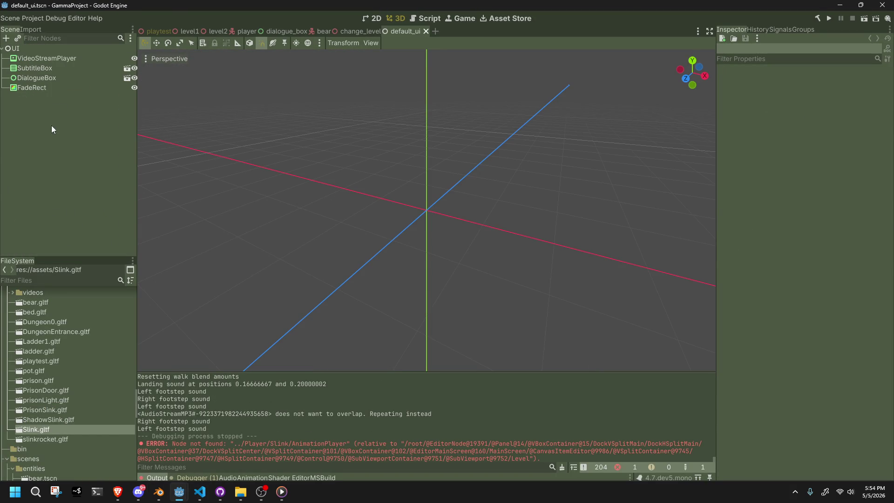
Step: Add a Label child node under the UI root, leaving its text empty
right_click(27, 45)
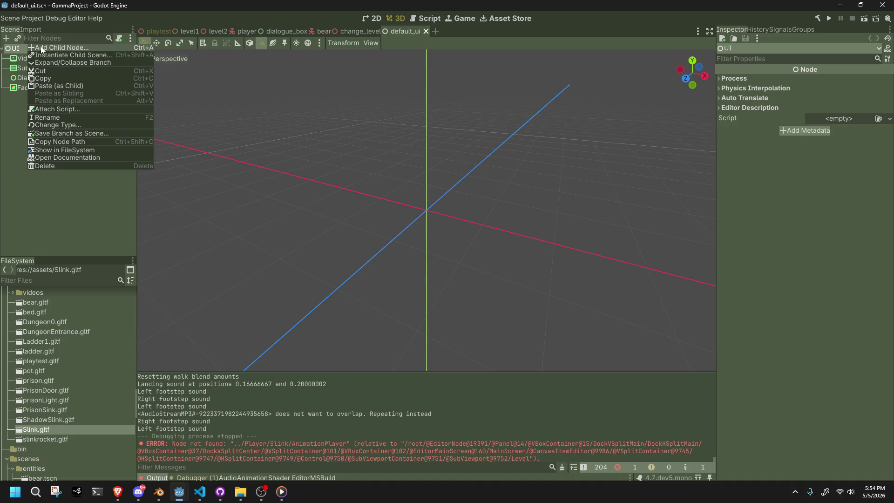
left_click(41, 49)
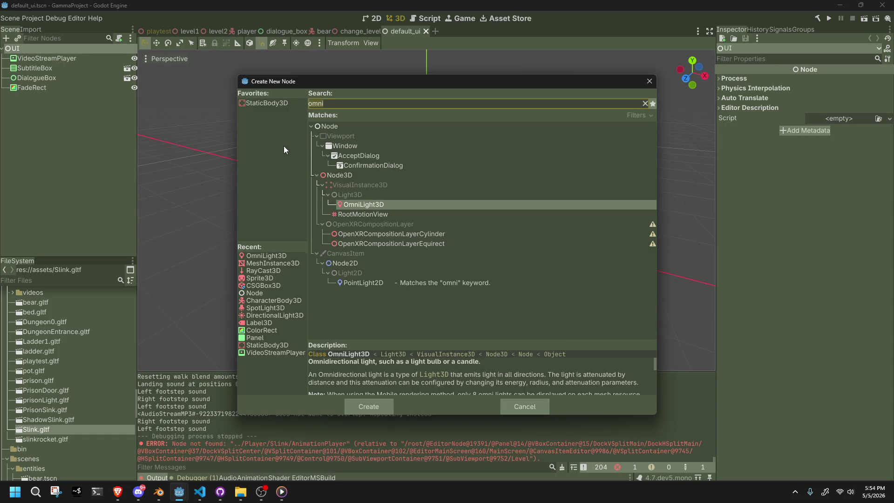
type("labe")
key("Return")
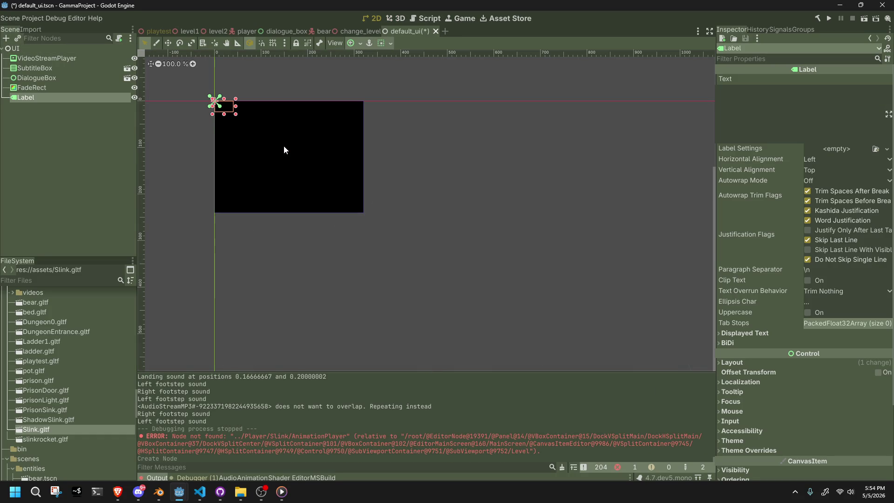
left_click(766, 118)
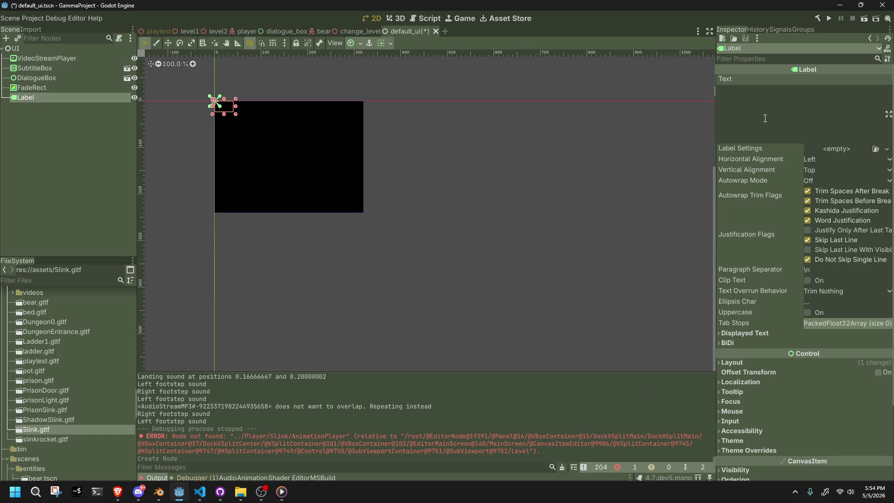
type("Hel")
key("BackSpace")
key("BackSpace")
key("BackSpace")
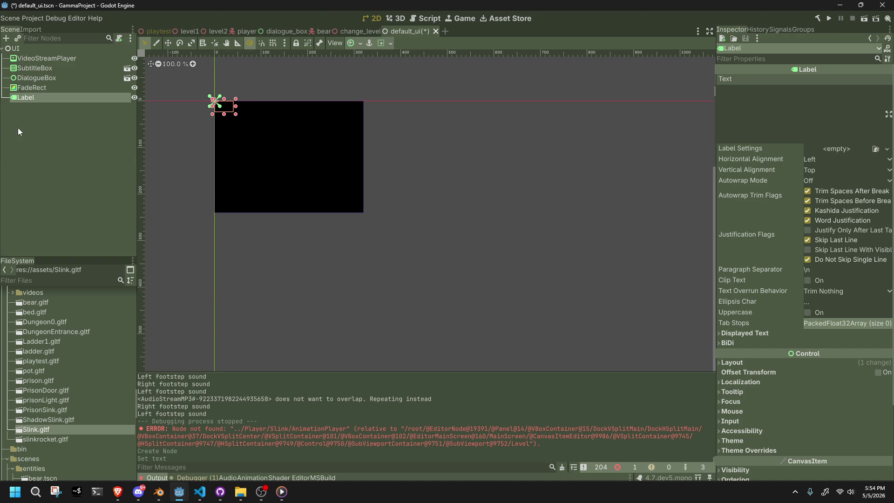
Step: Open the DialogueBox node's dialogue_box scene for editing
left_click(38, 144)
left_click(61, 88)
left_click(58, 77)
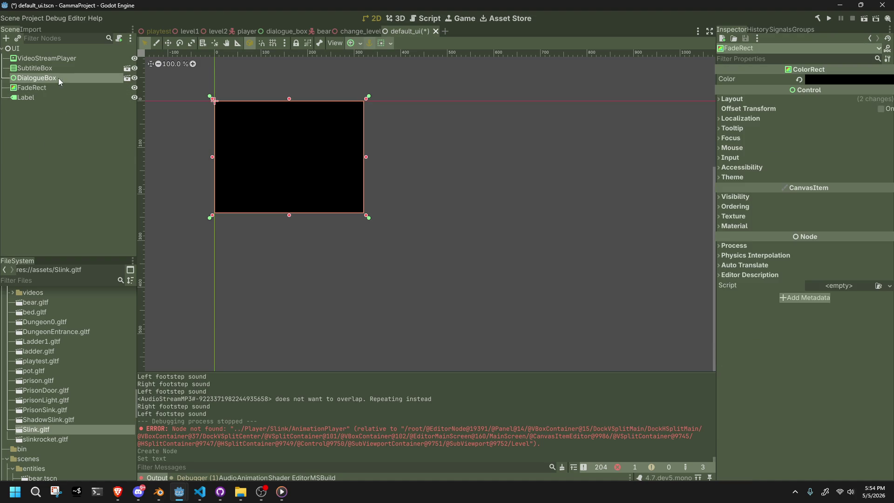
left_click(126, 78)
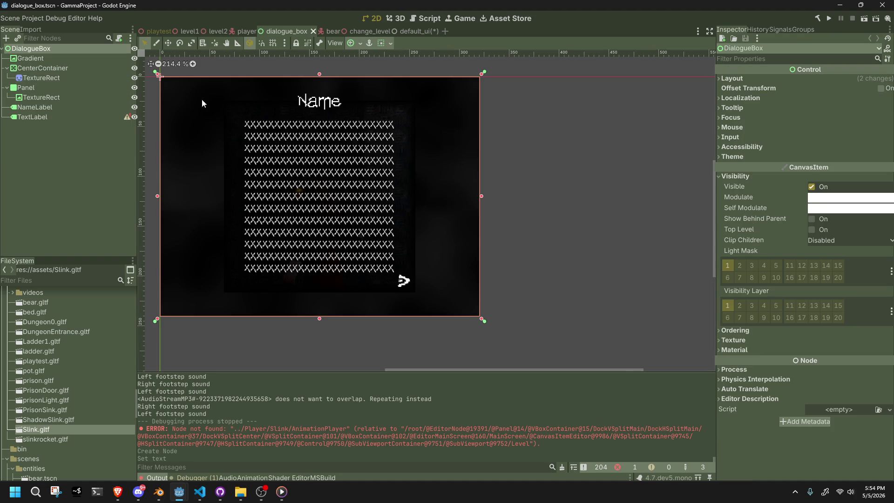
Step: Select the TextLabel node in dialogue_box to copy it
left_click(70, 117)
left_click(67, 108)
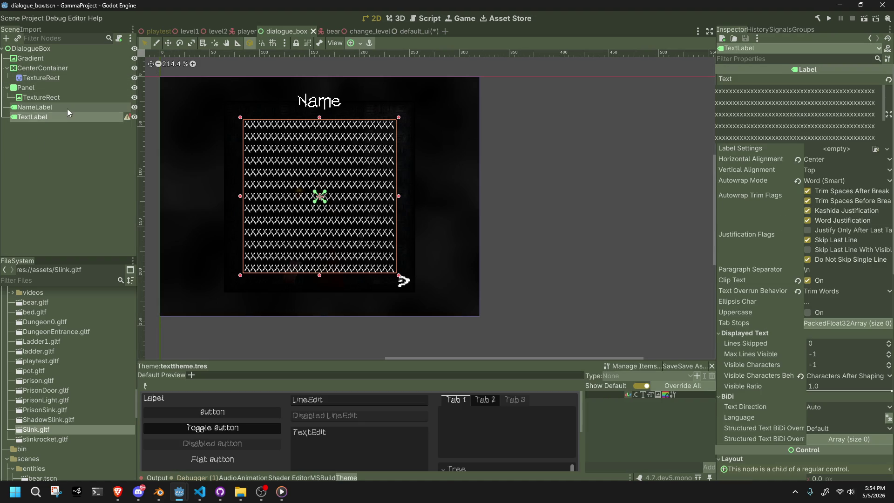
left_click(69, 117)
Step: In default_ui, delete the old Label node
left_click(154, 32)
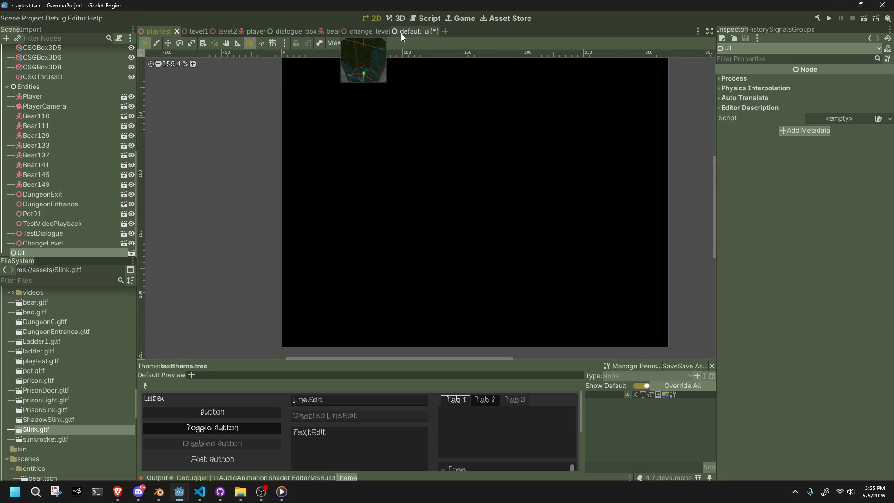
left_click(415, 32)
left_click(80, 89)
left_click(58, 99)
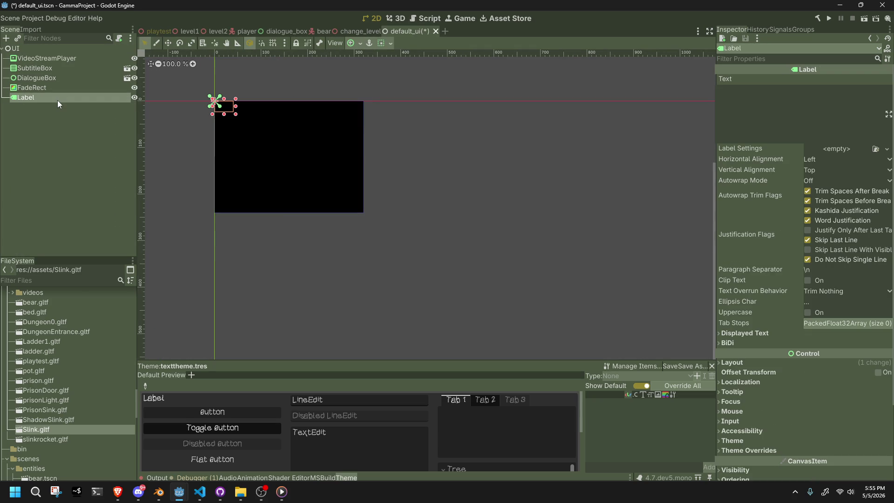
key("Delete")
left_click(418, 256)
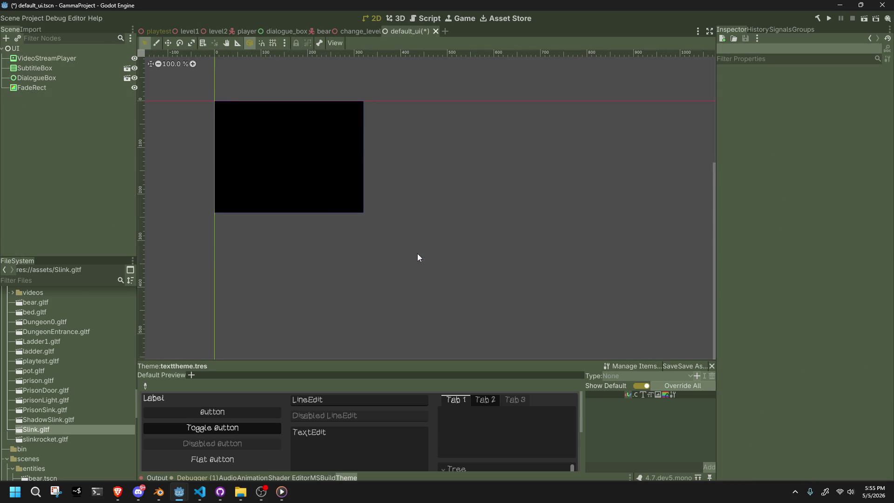
Step: Paste the copied TextLabel under the UI root and rename it Controls
left_click(33, 49)
key("ctrl+v")
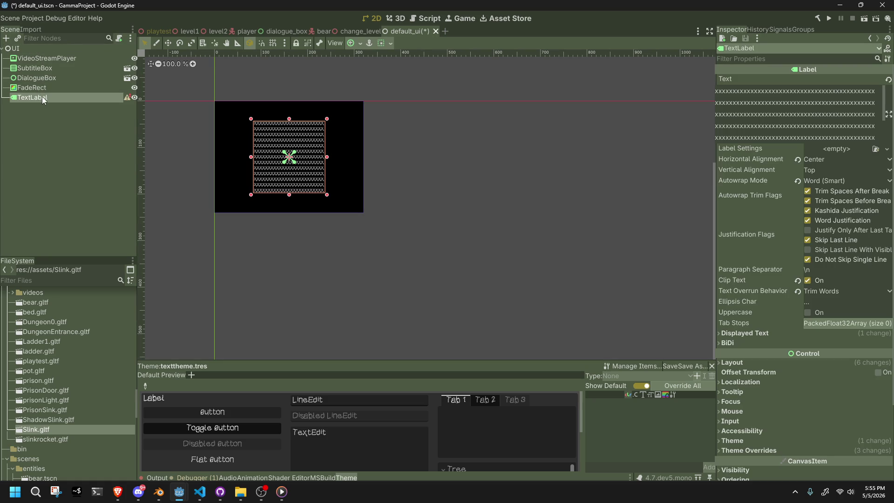
double_click(42, 96)
type("De")
key("BackSpace")
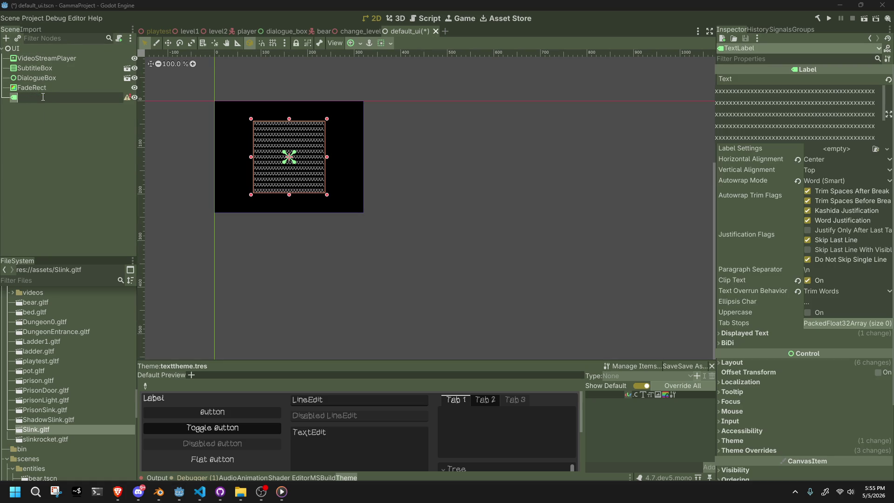
type("Controls")
key("Return")
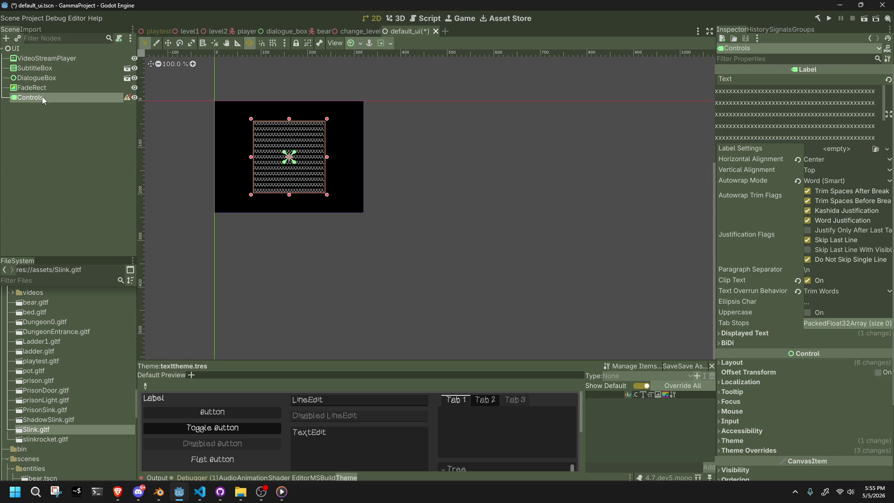
Step: Replace the label text with 'WASD - Move I - charge telepirt orb E - interact'
left_click(747, 112)
key("ctrl+a")
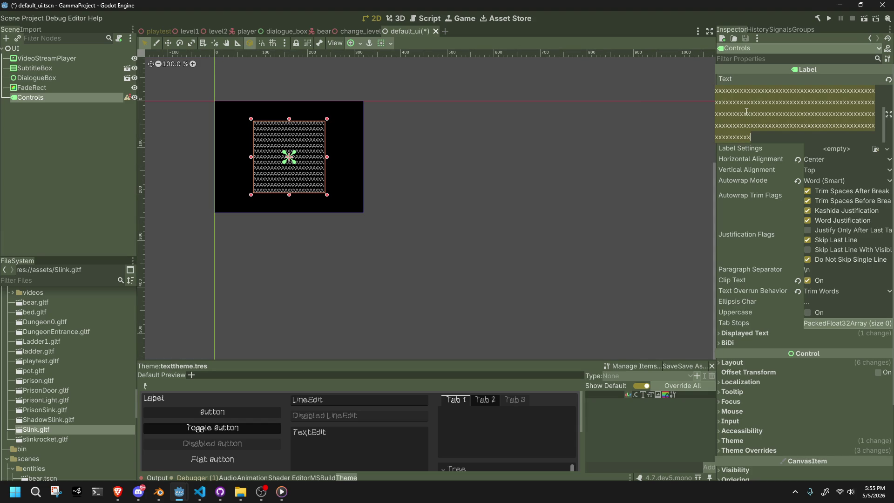
key("BackSpace")
type("WASD ")
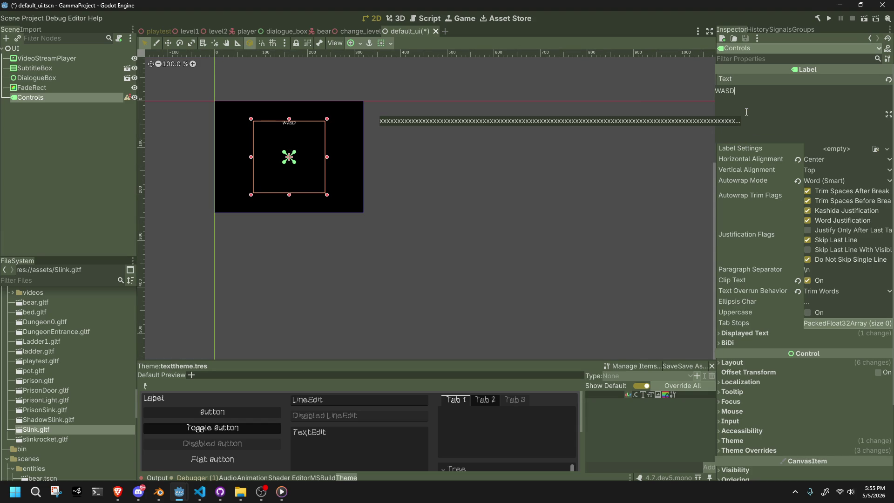
type("- M")
type("ove ")
type("I")
type(" - charge")
type(" telepir")
type("t orb")
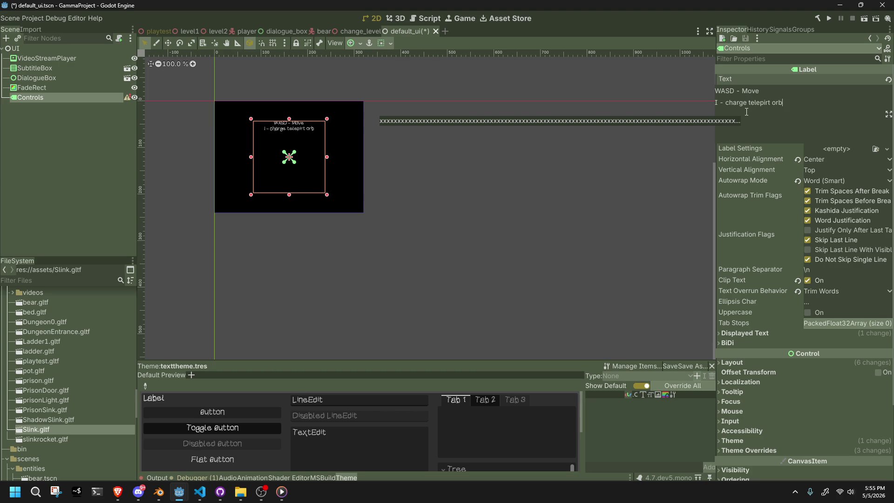
type(" E - i")
type("nteract")
Step: Left-align the Controls label, keep Word (Smart) autowrap, and turn off Clip Text
left_click(836, 160)
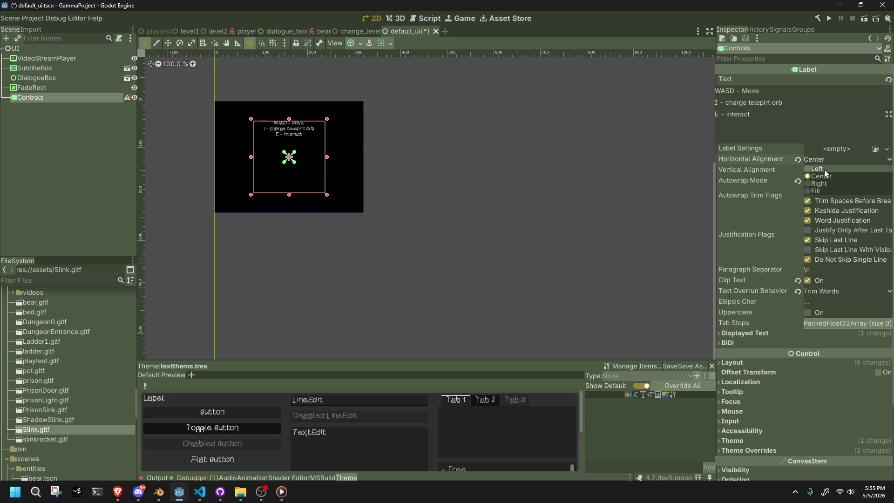
left_click(824, 169)
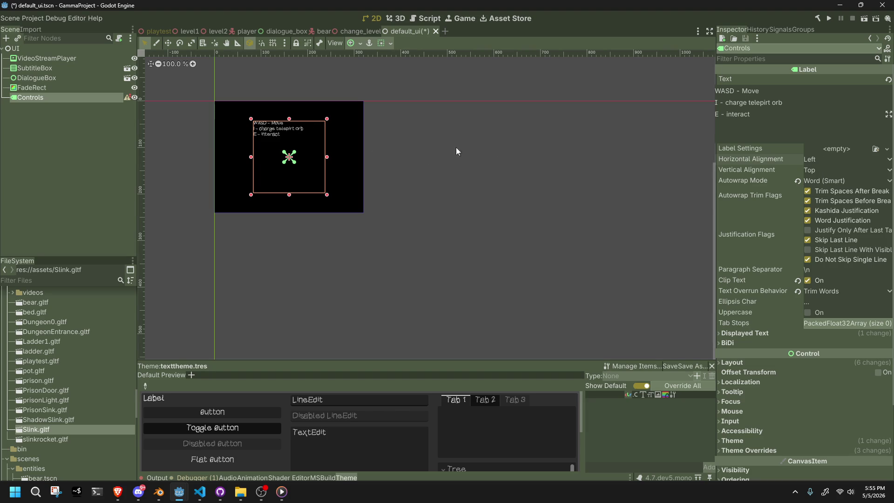
left_click(836, 181)
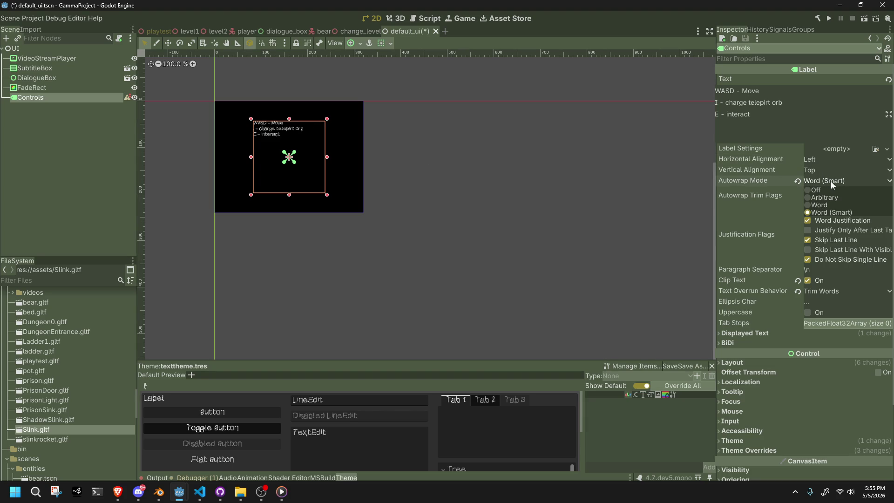
left_click(831, 181)
left_click(808, 281)
Step: Set the label's Text Overrun Behavior to Trim Nothing
mouse_move(131, 99)
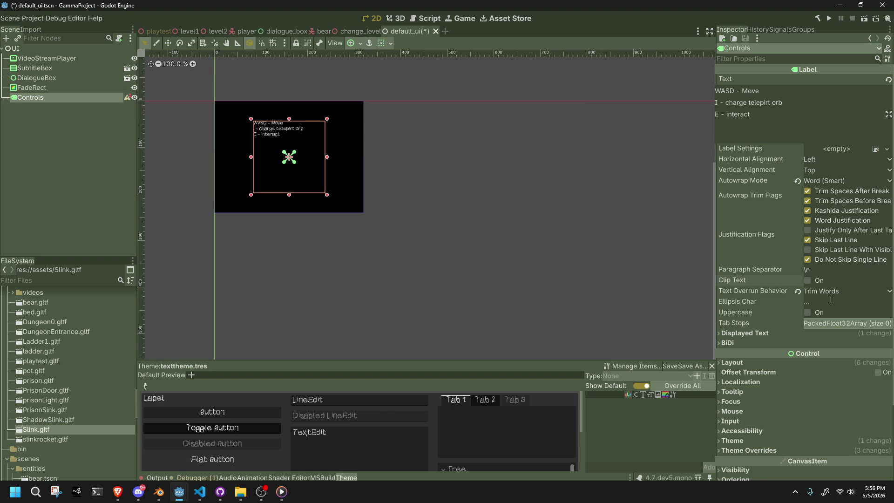
left_click(798, 292)
left_click(811, 292)
left_click(790, 286)
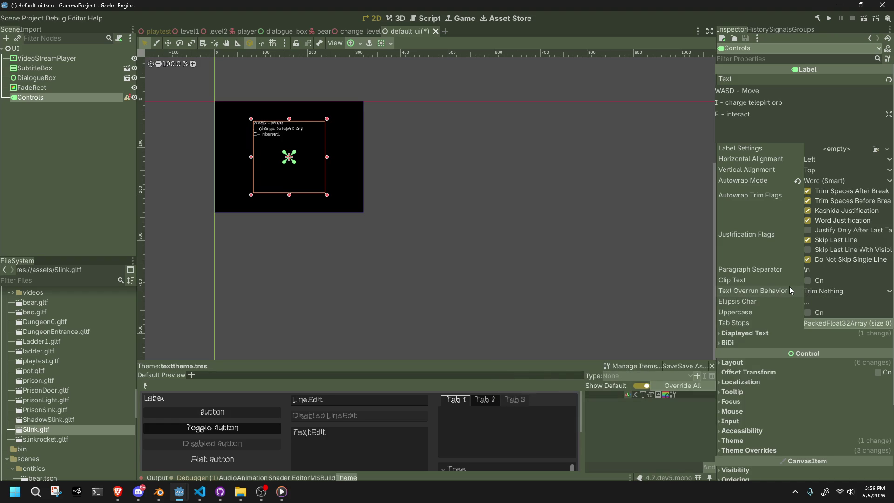
mouse_move(790, 287)
Step: Reset Visible Characters Behavior to Characters Before Shaping and drag the label toward the canvas origin
left_click(771, 331)
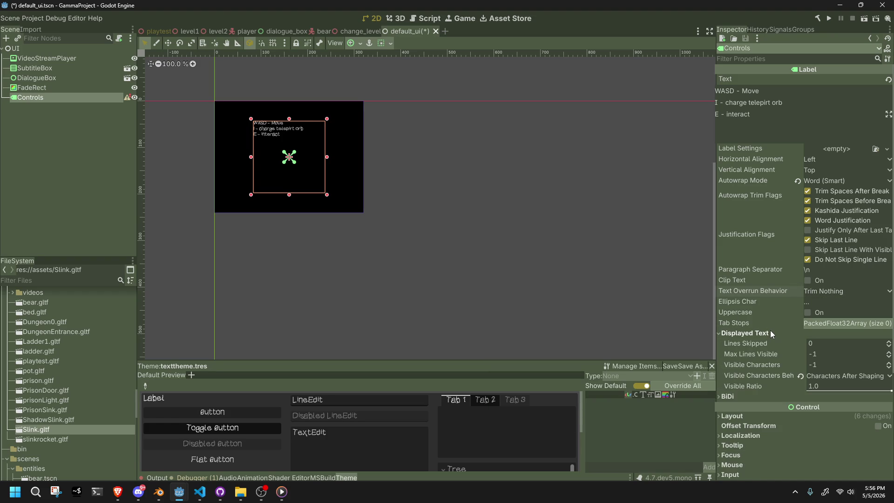
left_click(801, 377)
left_click(726, 420)
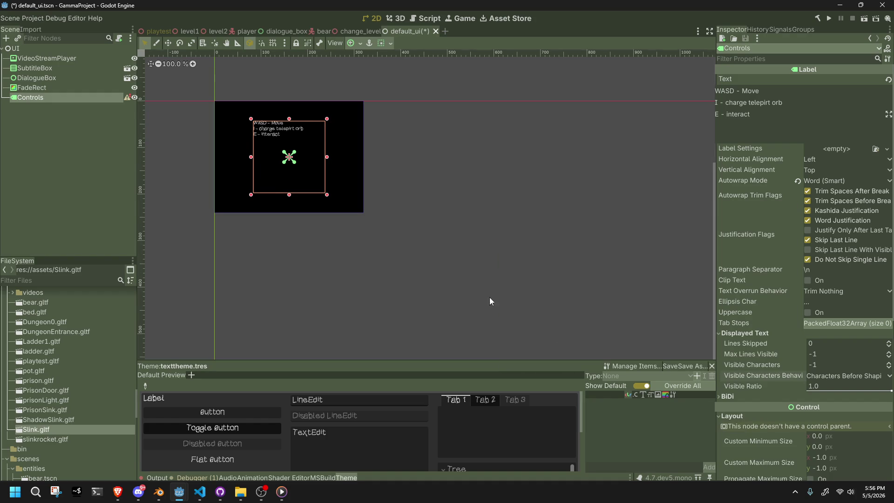
left_click_drag(275, 175, 237, 155)
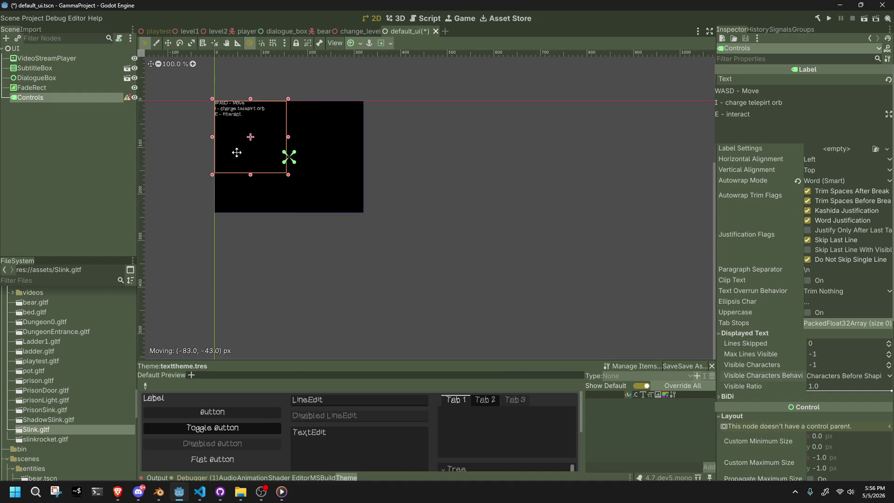
Step: Undo the label move and apply the Full Rect anchor preset to Controls
key("ctrl+z")
left_click(379, 43)
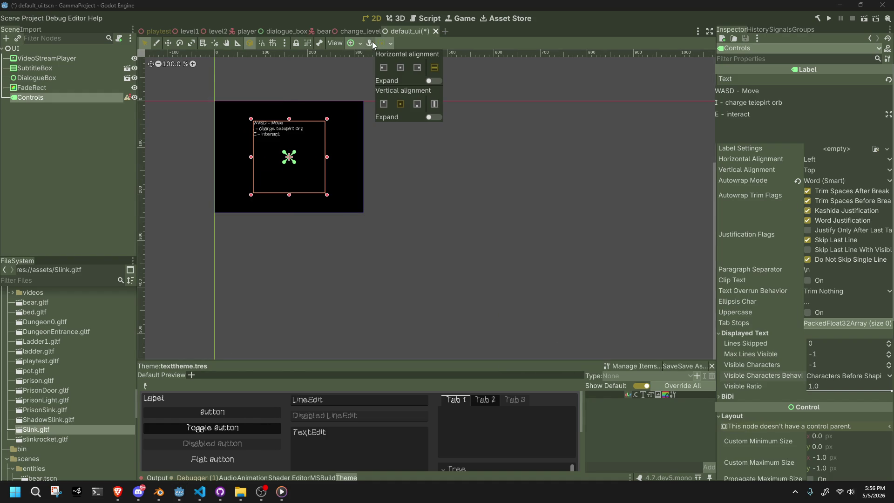
left_click(360, 41)
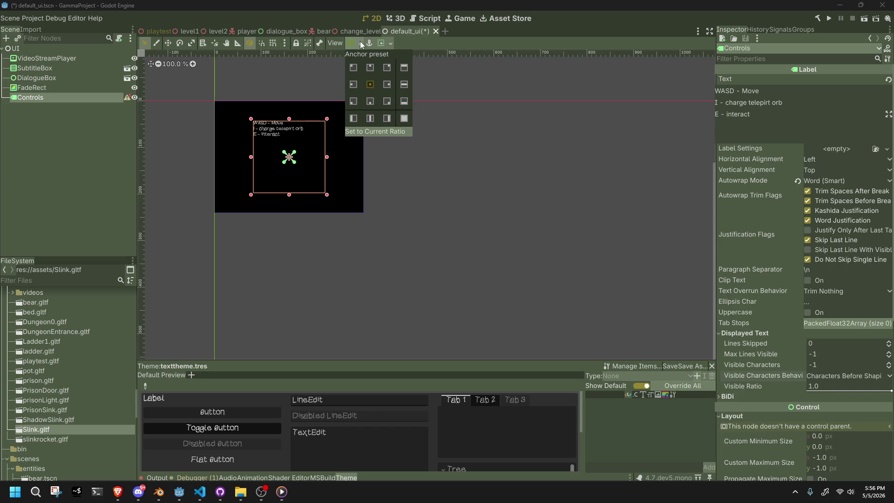
left_click(404, 118)
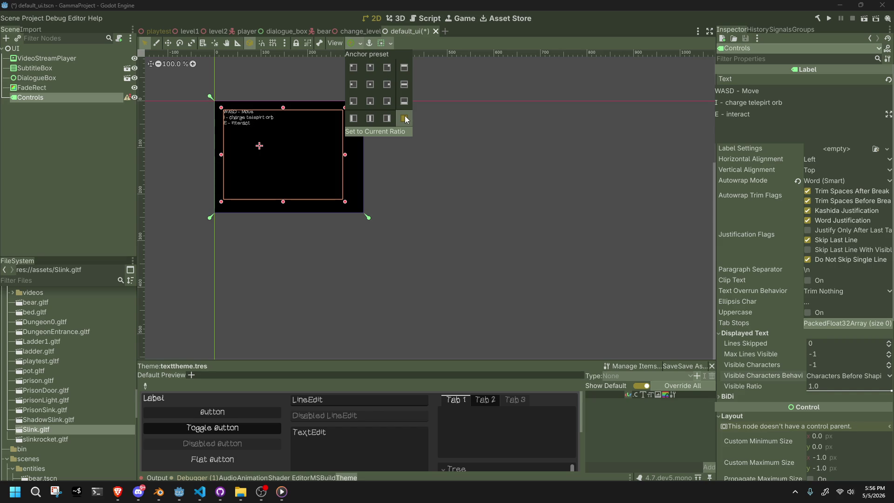
left_click(222, 111)
Step: Try stretching the label's corners to the panel corners, undoing each attempt
left_click_drag(222, 110, 212, 98)
key("ctrl+z")
left_click_drag(345, 202, 366, 212)
key("ctrl+z")
key("ctrl+z")
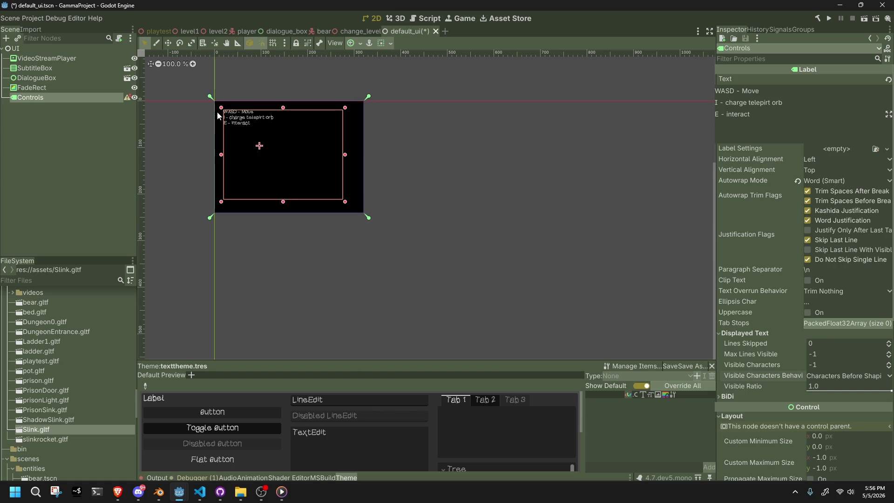
left_click_drag(222, 109, 213, 99)
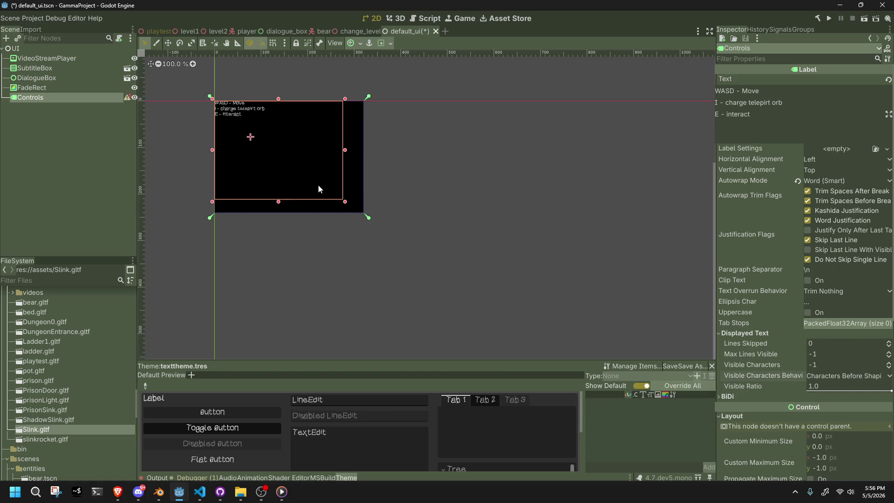
key("ctrl+z")
Step: With the grid shown, resize the label to fill the black panel and save default_ui.tscn
left_click(273, 43)
scroll(202, 83, "up", 2)
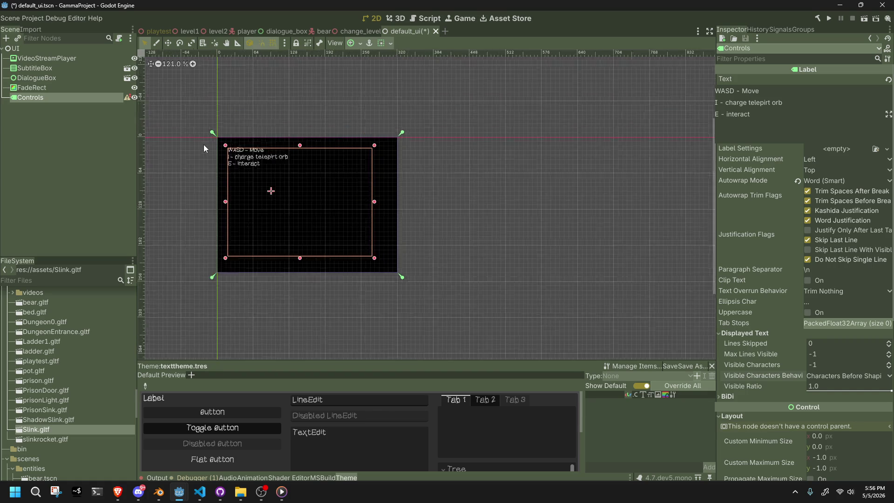
scroll(203, 144, "up", 8)
left_click_drag(242, 150, 231, 138)
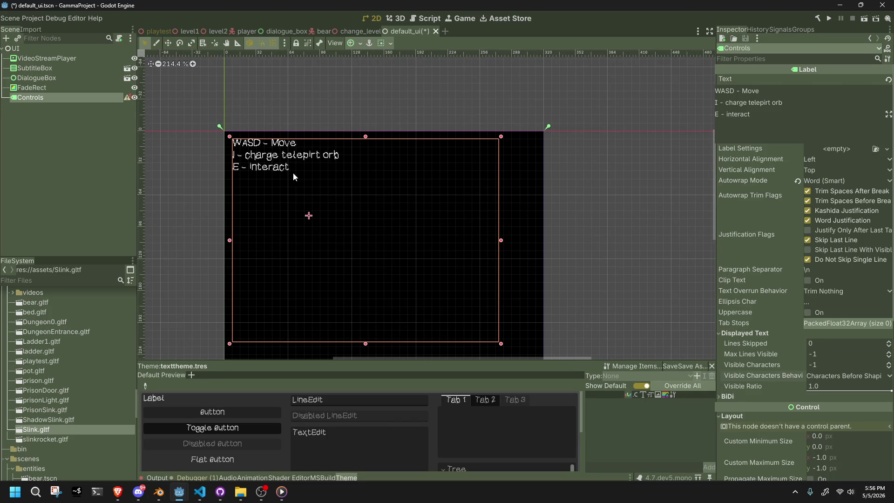
left_click_drag(500, 343, 539, 356)
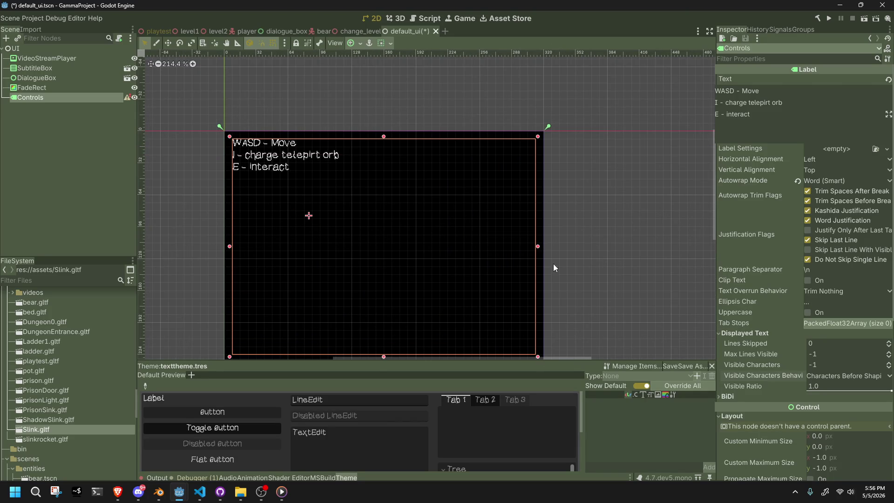
scroll(554, 259, "down", 2)
left_click_drag(538, 323, 538, 328)
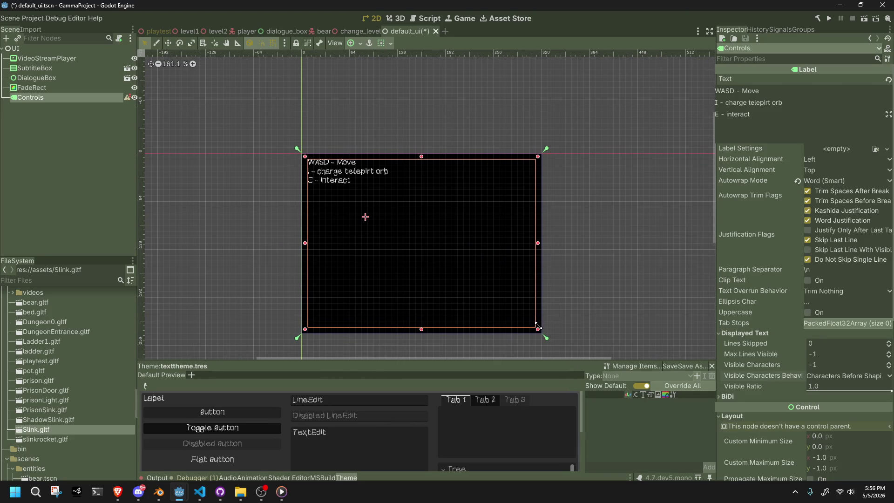
key("ctrl+s")
left_click(253, 164)
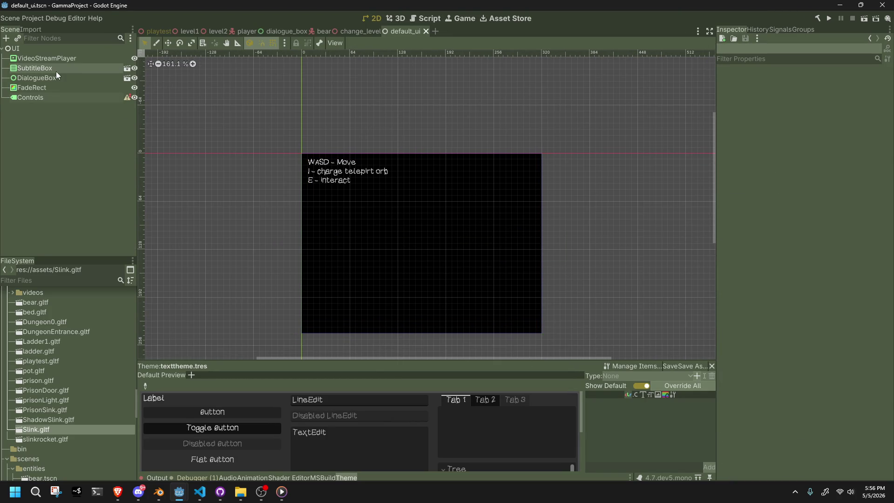
Step: Add a 'Space - Jump/Old Teleport' line to the Controls text, save, and launch the game
left_click(57, 98)
left_click(757, 128)
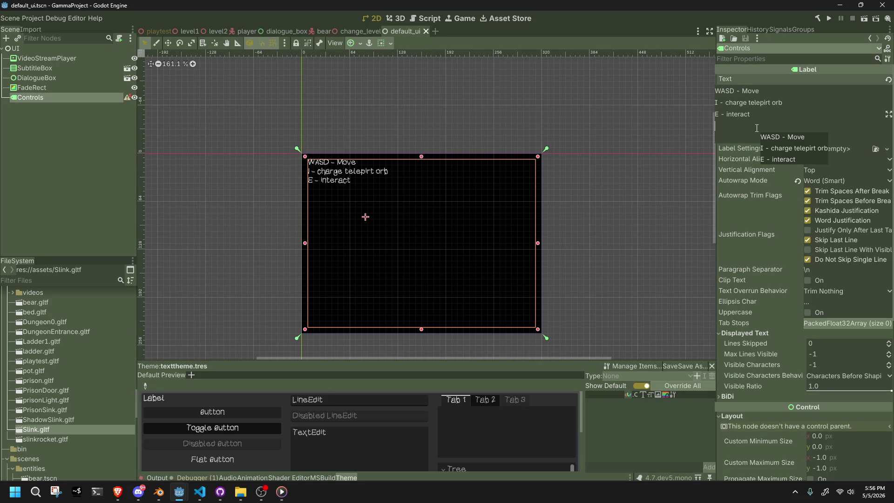
type("S")
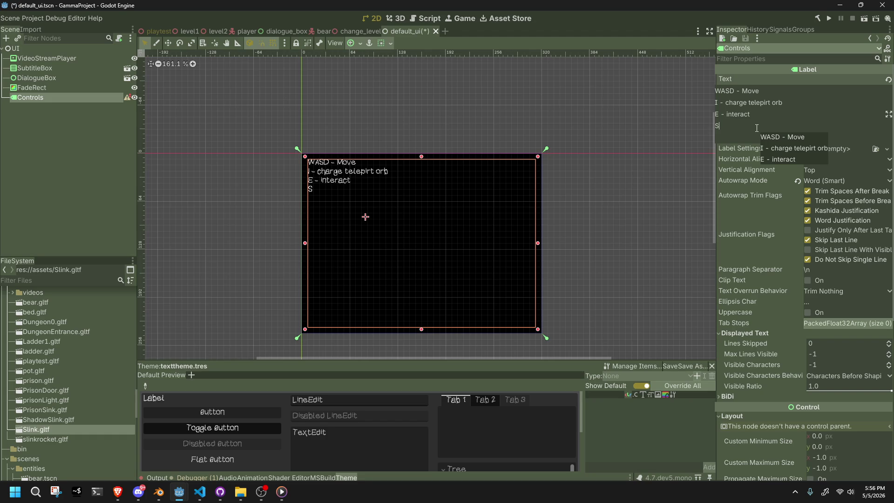
type("pace - Jump/")
type("Old ")
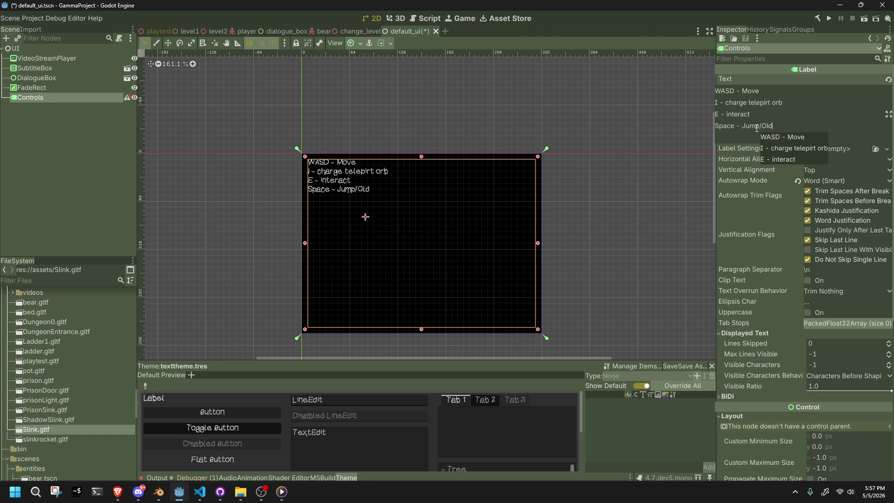
type("Teleport")
key("ctrl+s")
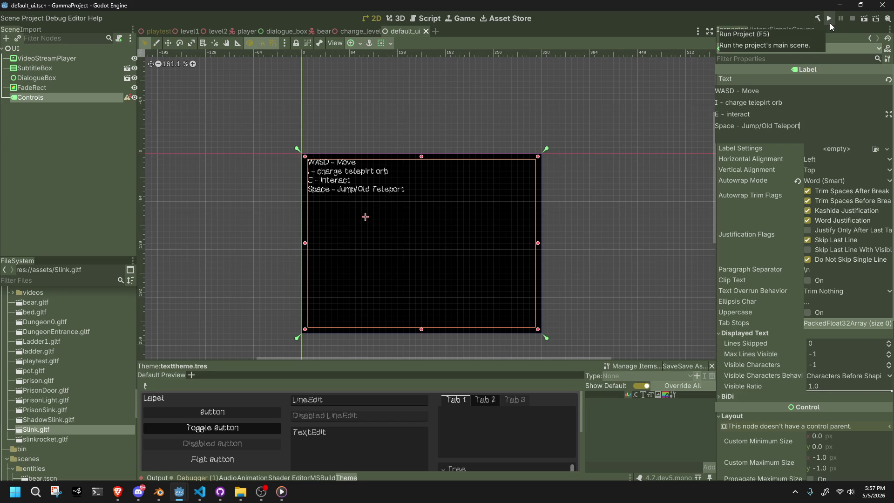
left_click(830, 23)
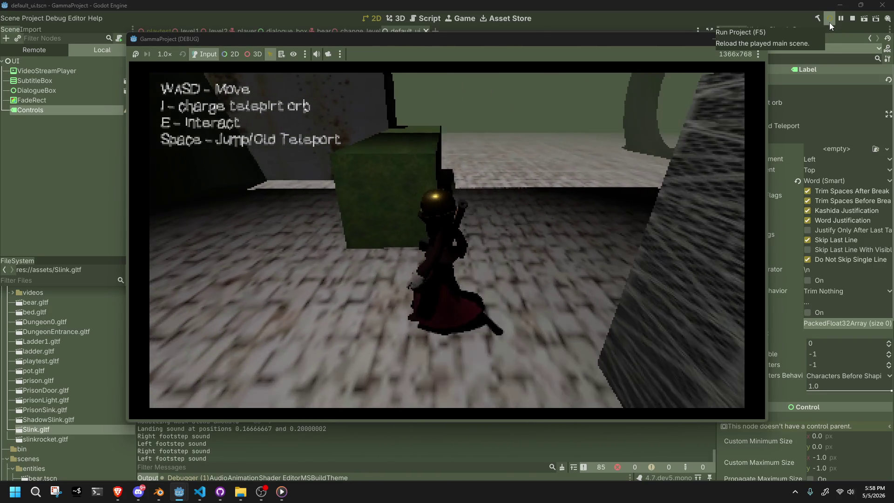
left_click(757, 39)
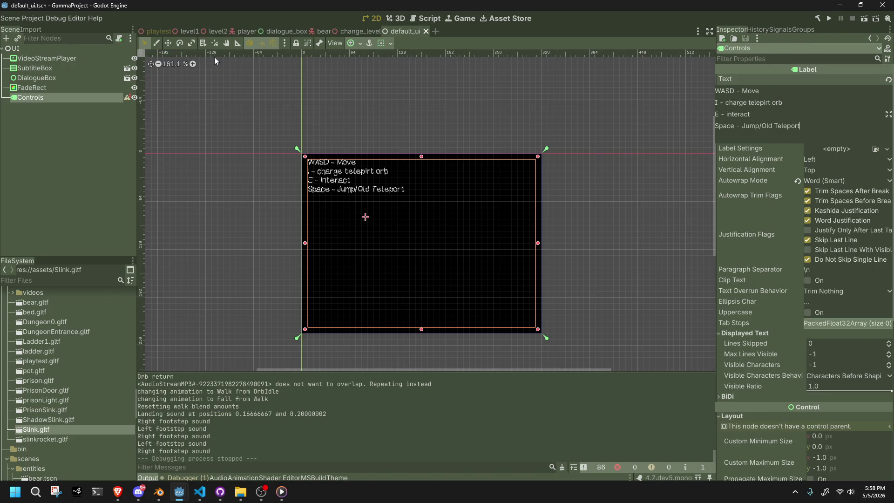
Step: Open the playtest scene and orbit around the level to inspect its lighting
left_click(160, 31)
left_click(196, 32)
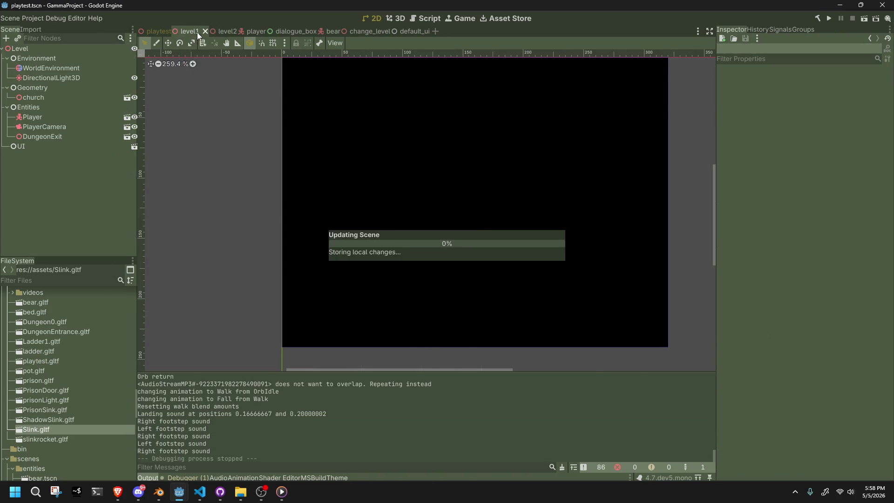
left_click(155, 31)
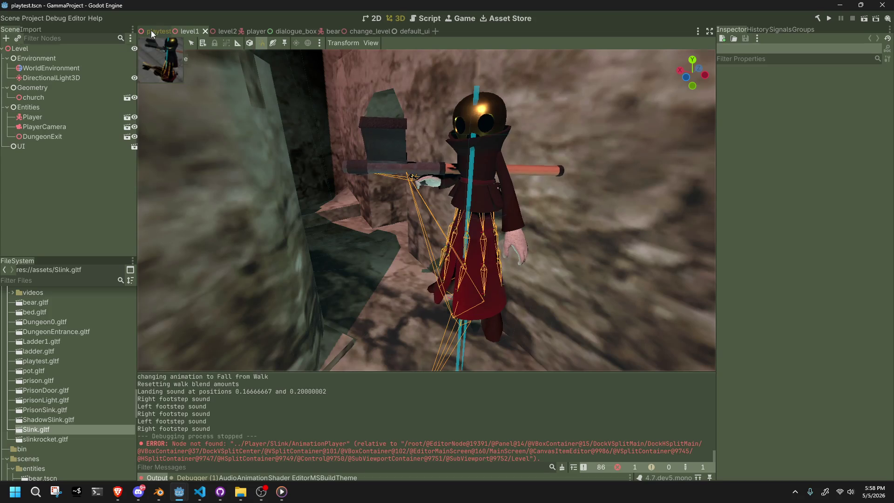
scroll(367, 225, "down", 4)
mouse_move(367, 225)
middle_mouse_down()
mouse_move(379, 135)
mouse_move(484, 297)
mouse_move(556, 323)
middle_mouse_up()
scroll(485, 297, "down", 3)
mouse_move(678, 348)
middle_mouse_down()
mouse_move(158, 321)
mouse_move(329, 321)
middle_mouse_up()
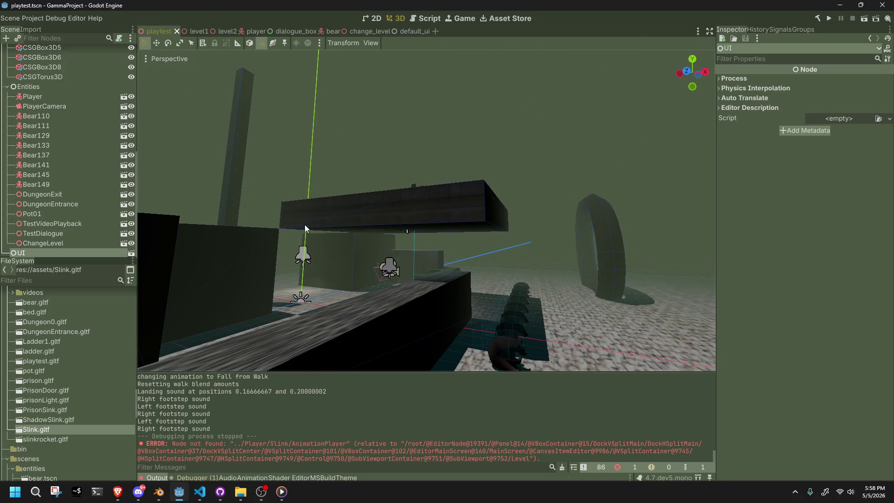
scroll(89, 189, "up", 10)
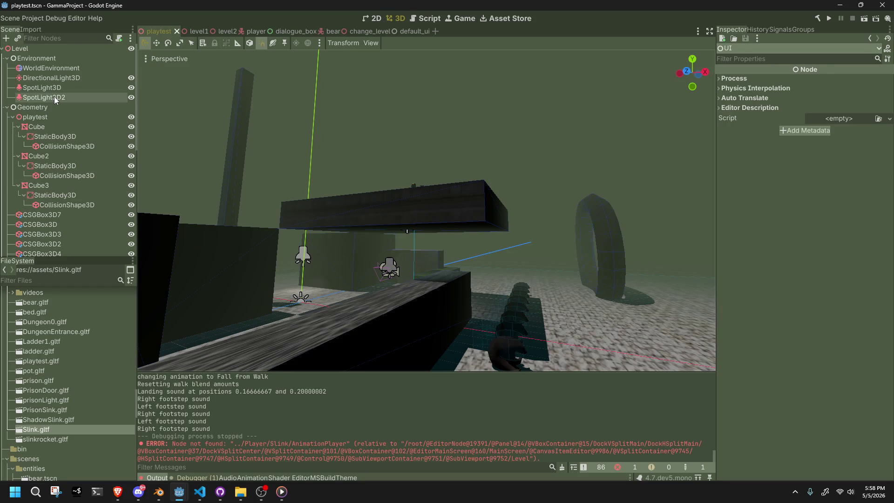
Step: Select SpotLight3D2 in the Scene dock and delete it
left_click(45, 97)
scroll(309, 221, "up", 2)
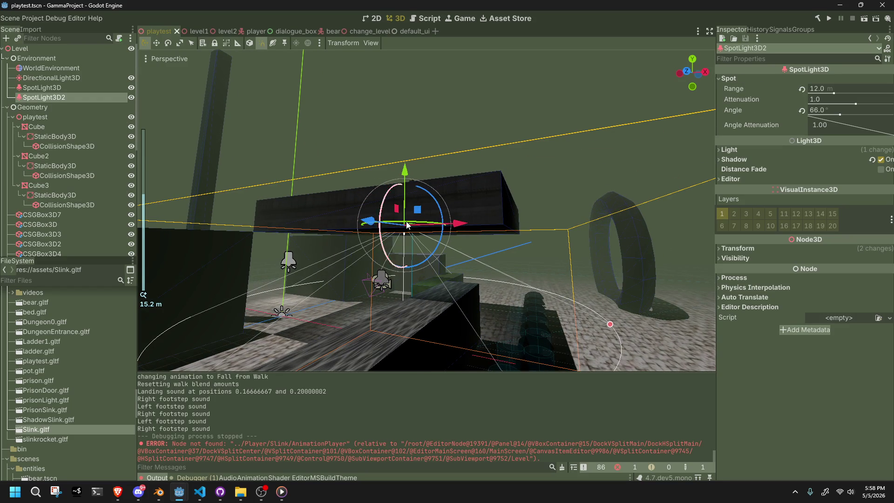
key("Delete")
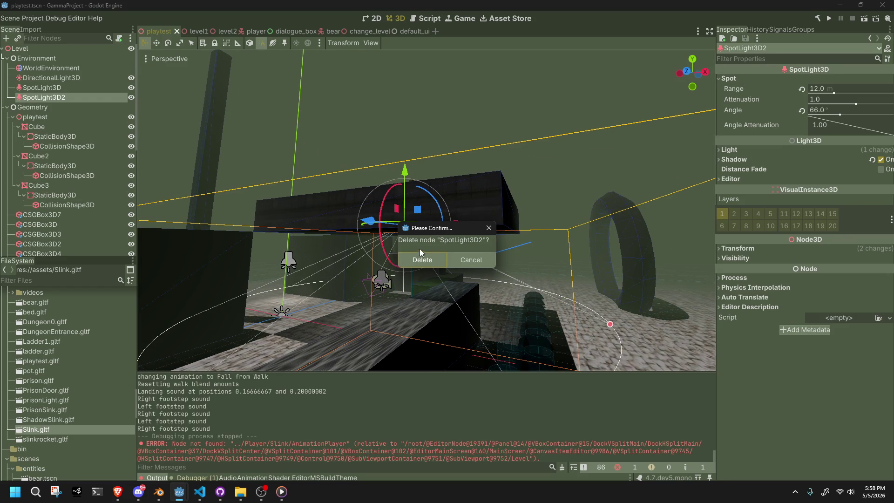
left_click(427, 255)
Step: Check the remaining SpotLight3D and run the game to test the lighting change
mouse_move(427, 254)
middle_mouse_down()
mouse_move(444, 294)
mouse_move(540, 286)
mouse_move(484, 295)
middle_mouse_up()
left_click(389, 317)
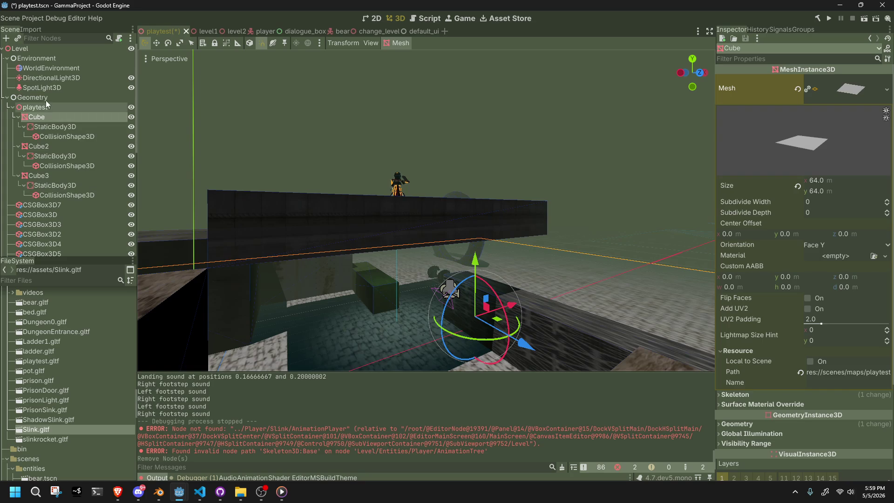
left_click(46, 91)
scroll(437, 273, "up", 5)
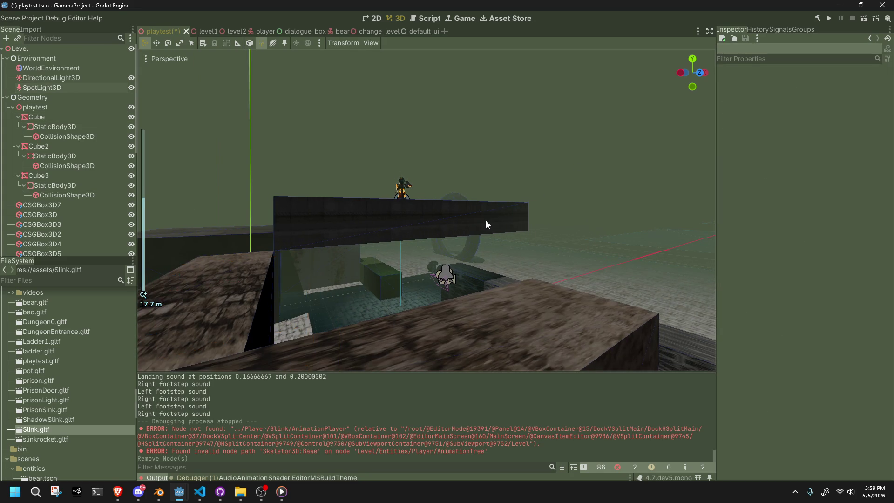
scroll(487, 224, "up", 5)
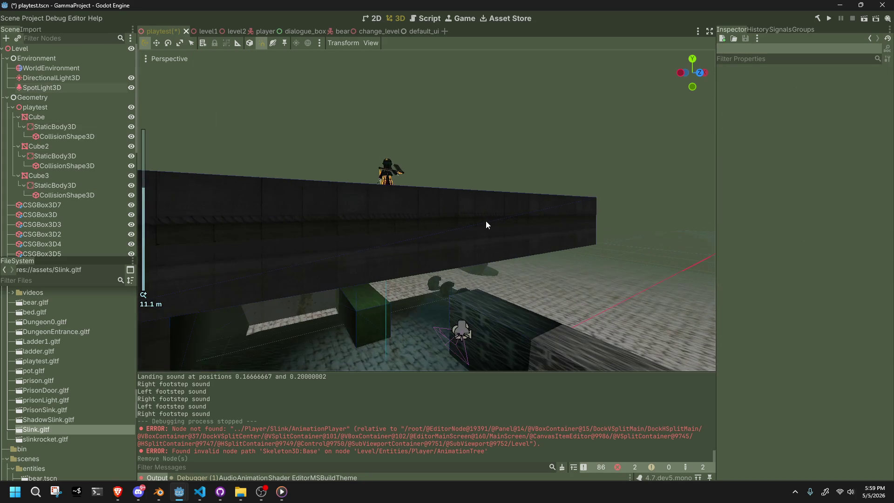
left_click(828, 20)
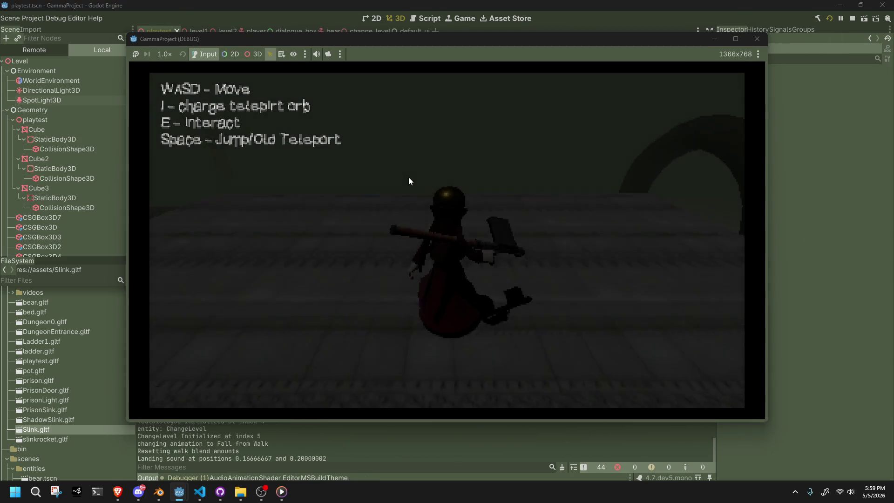
key("w")
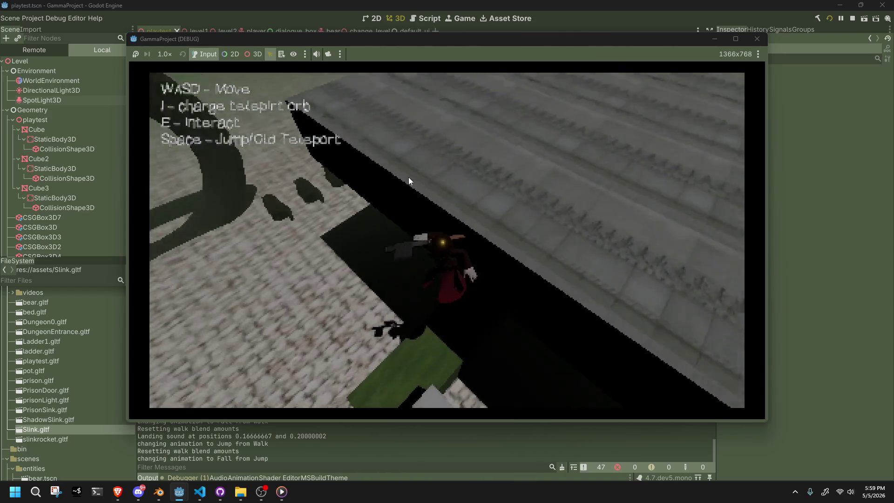
key("w")
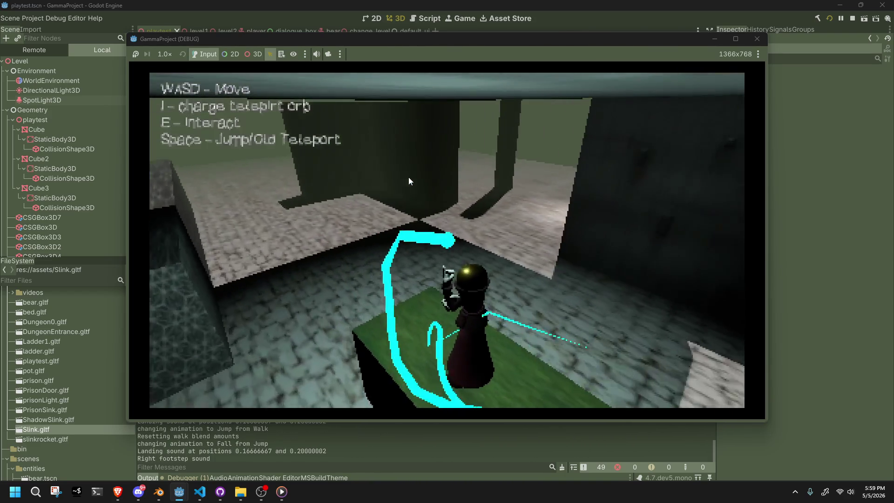
key("w")
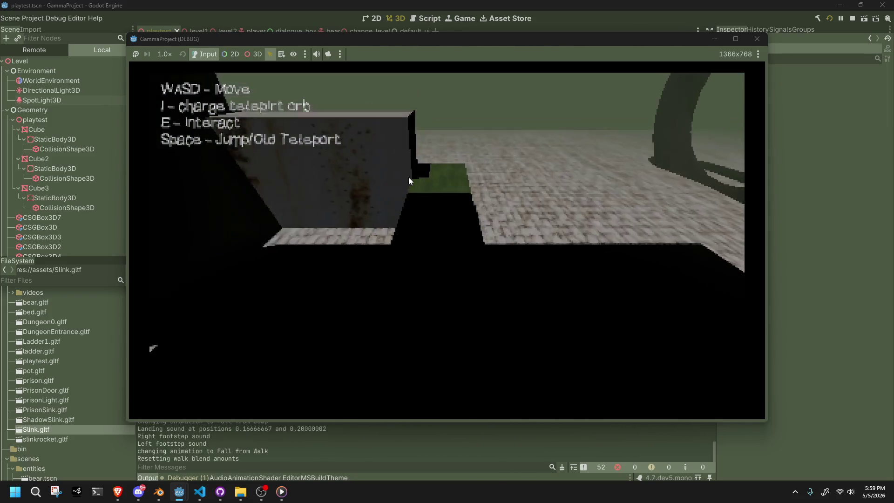
key("w")
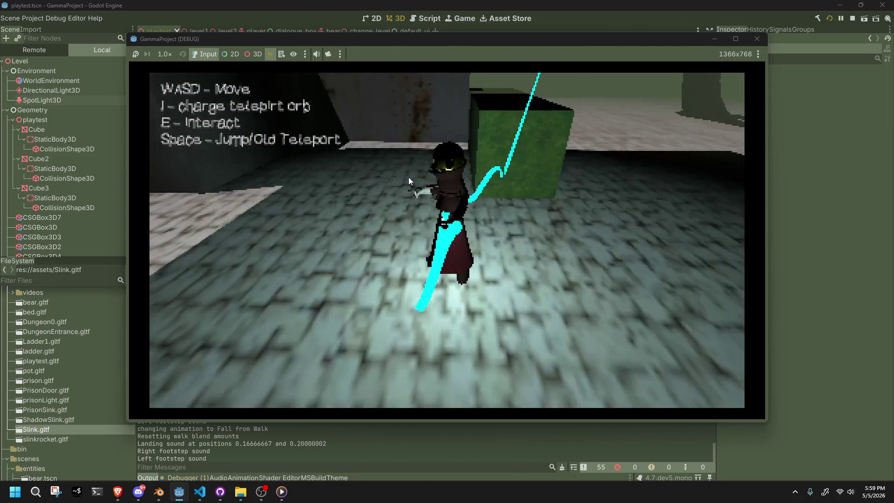
key("w")
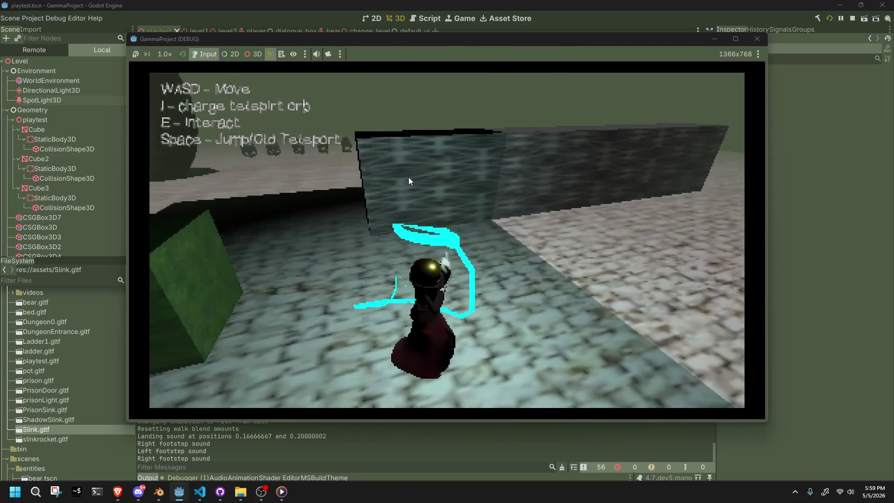
key("w")
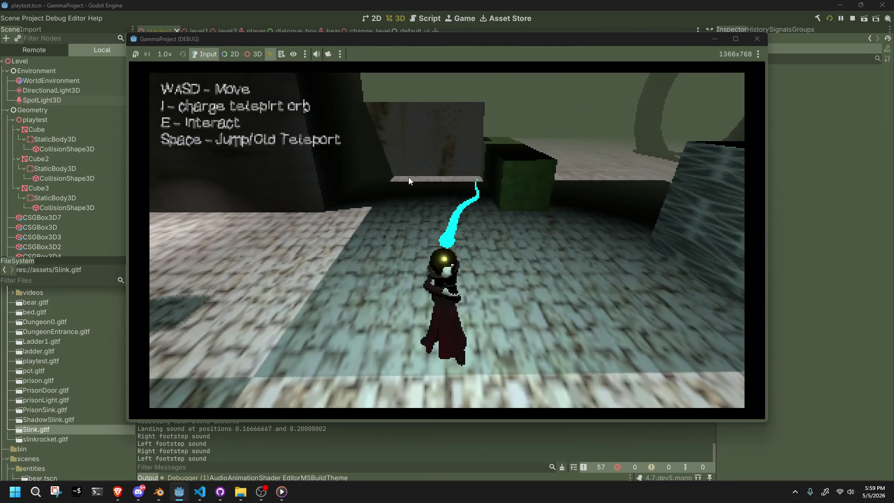
key("w")
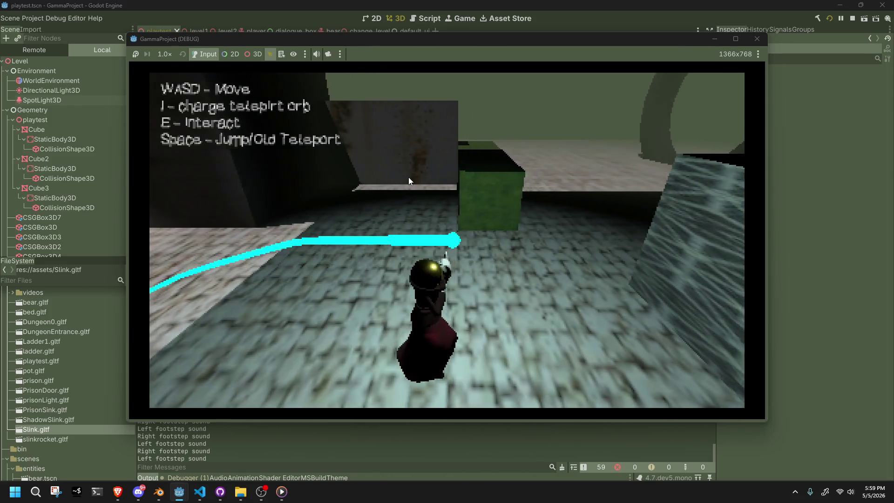
key("w")
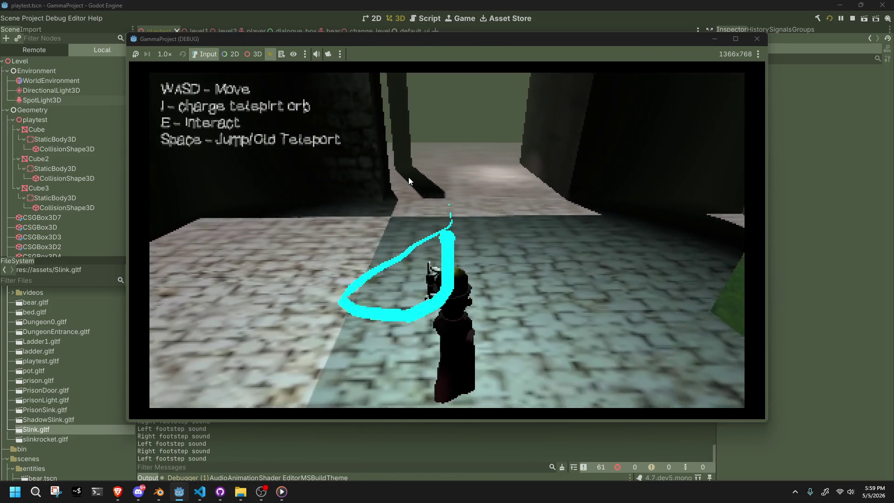
key("i")
key("w")
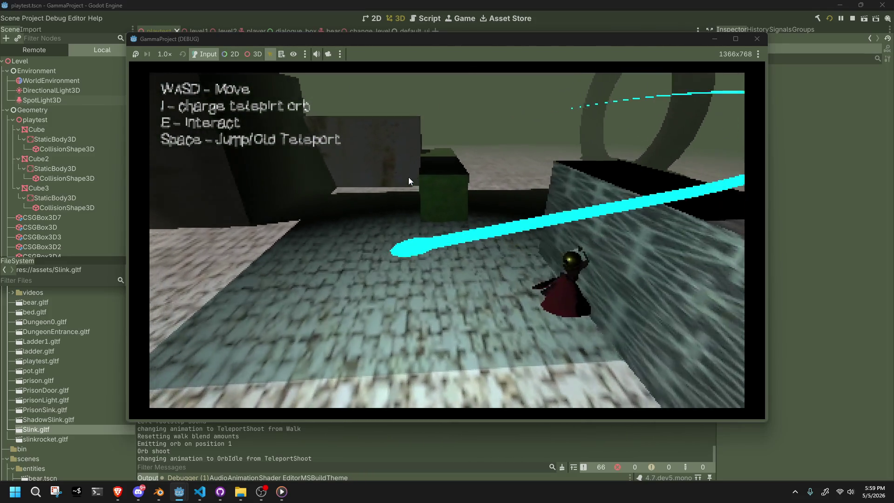
key("F8")
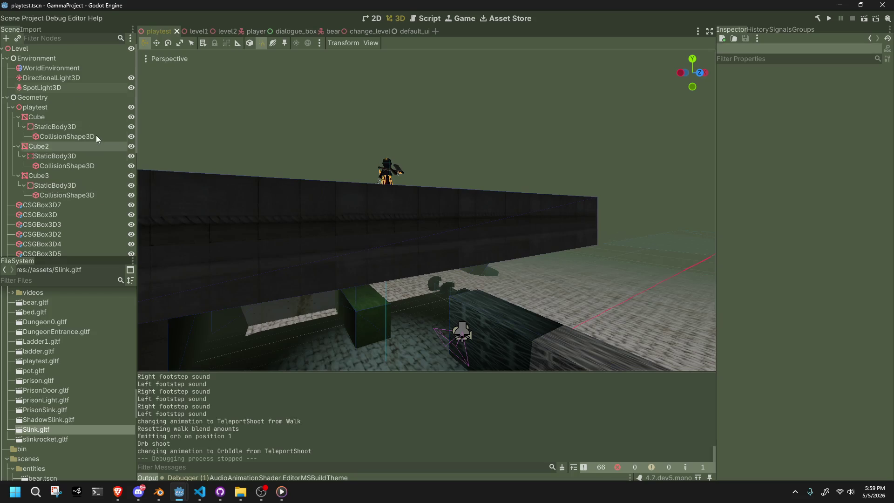
Step: In the player scene, tick Shadow on the OmniLight3D and run the game to check it
left_click(69, 88)
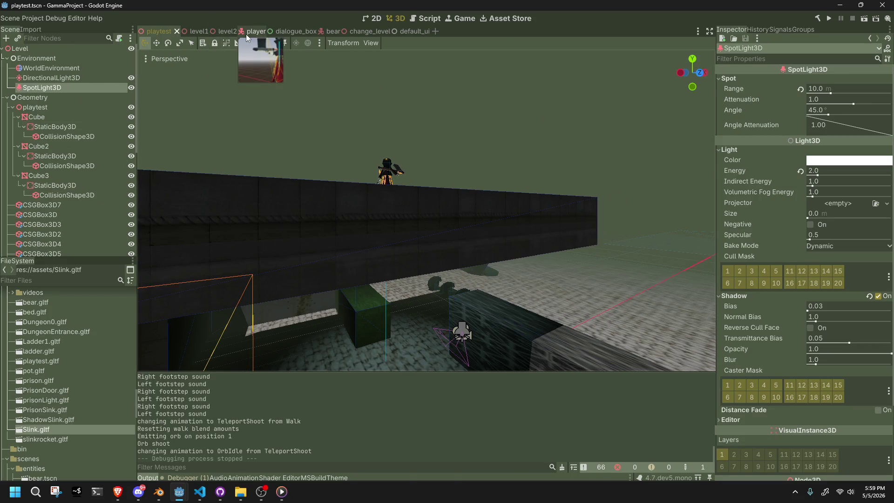
left_click(247, 31)
left_click(54, 212)
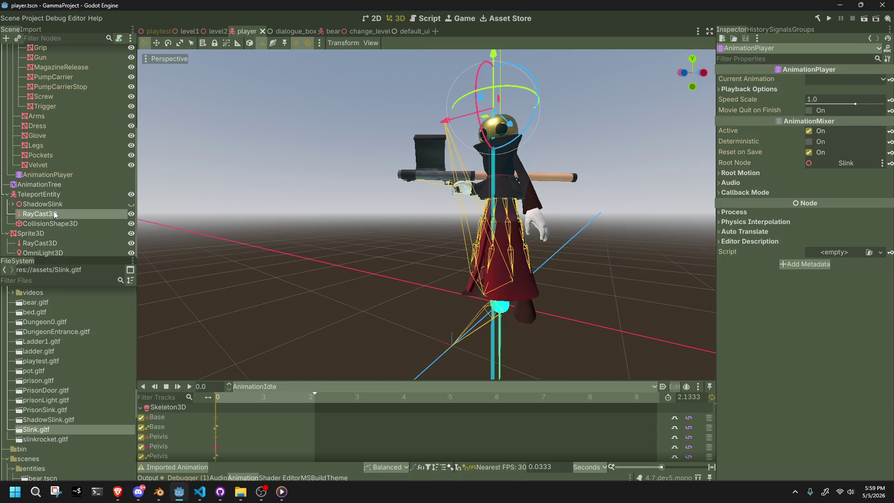
key("Down")
key("Up")
left_click(61, 196)
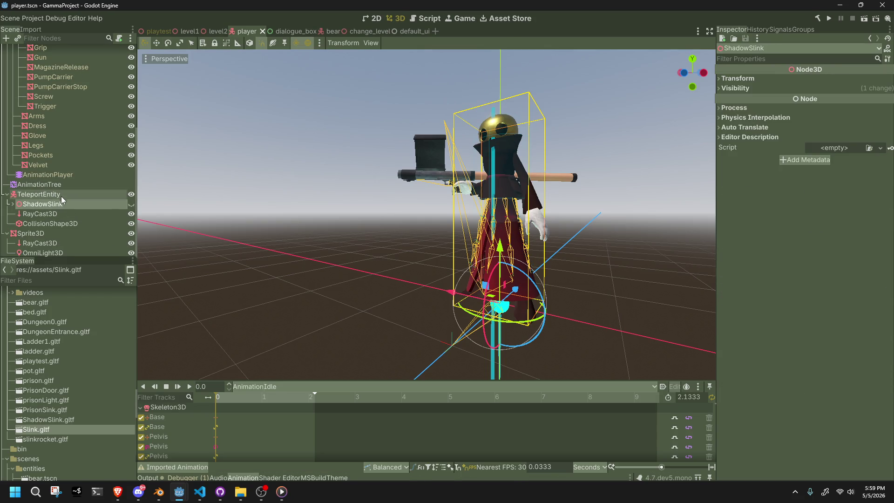
scroll(484, 259, "down", 2)
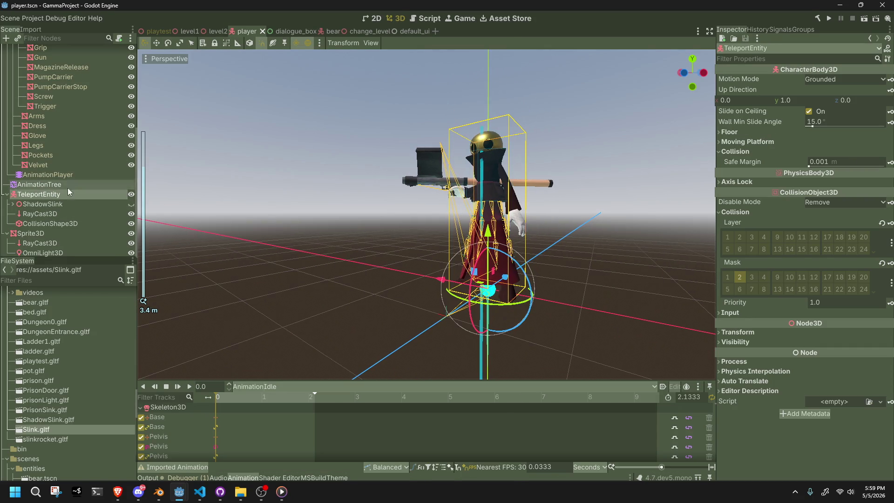
left_click(68, 235)
left_click(74, 253)
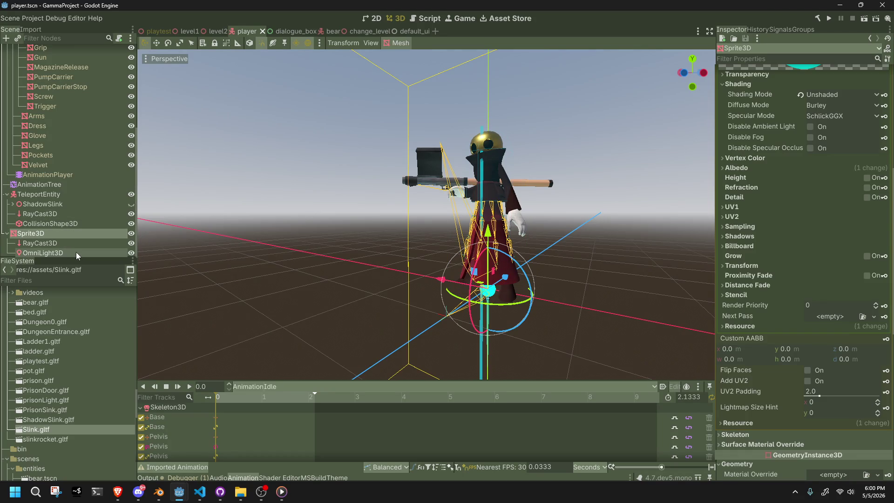
left_click(877, 276)
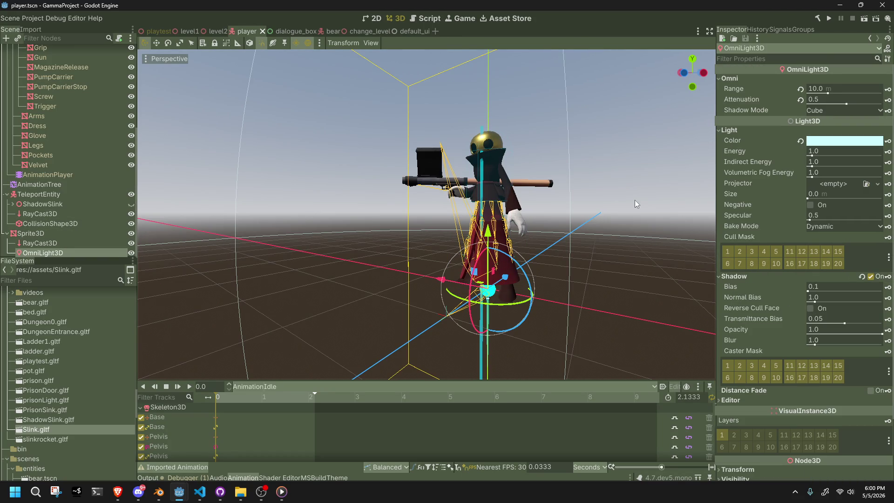
left_click(833, 18)
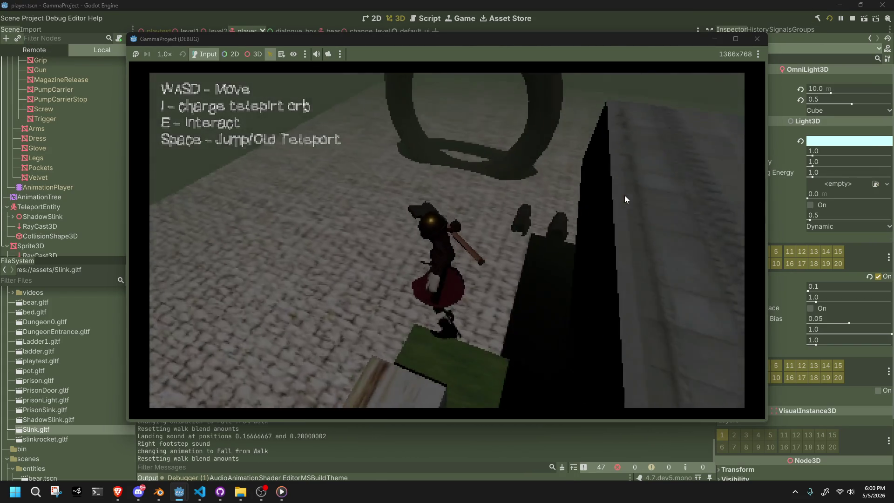
Step: Walk the character along the green plank and across the lit floor toward the dark pillar
key("w")
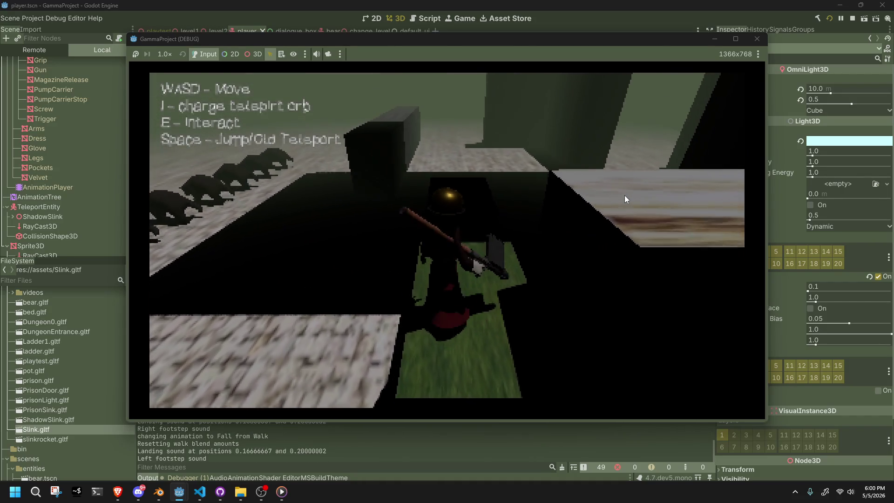
key("w")
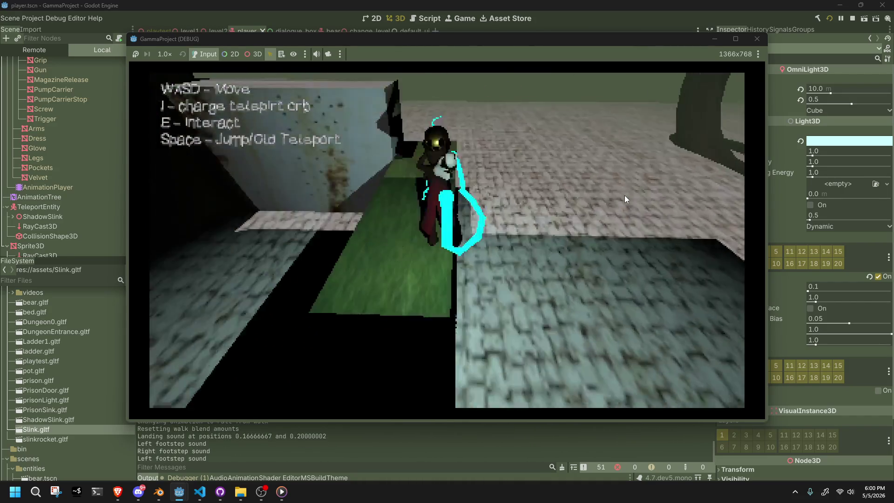
key("w")
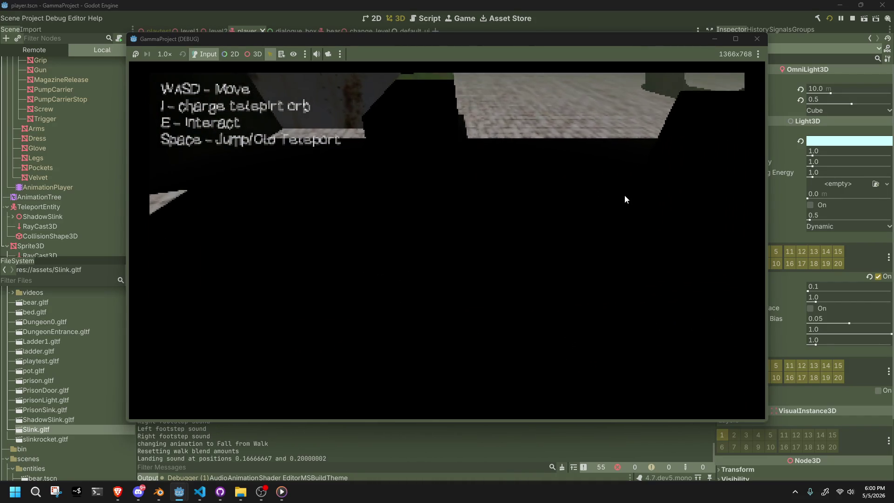
key("w")
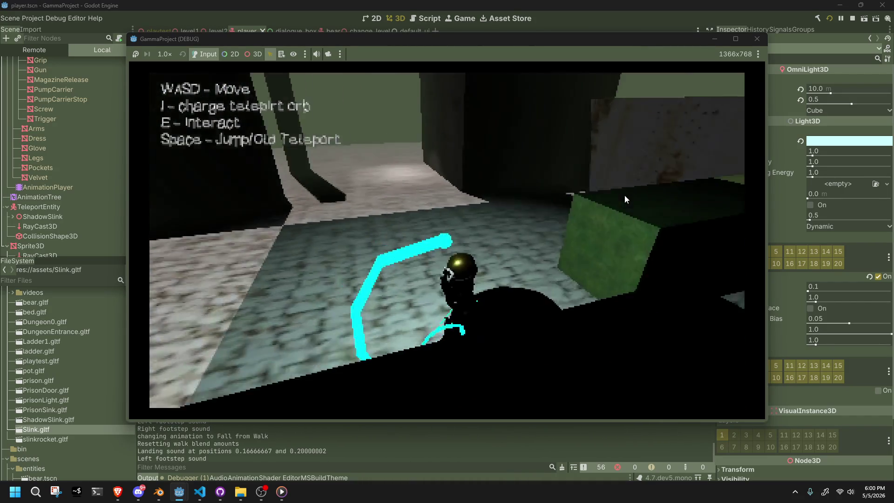
key("w")
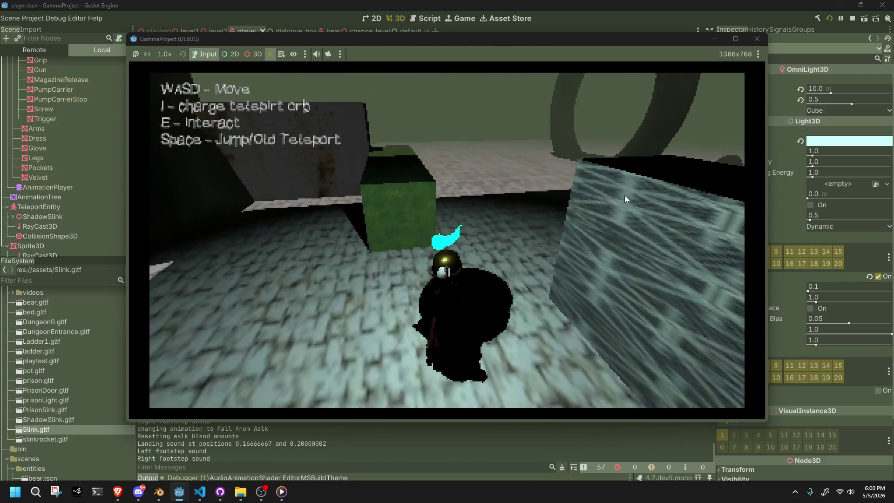
key("w")
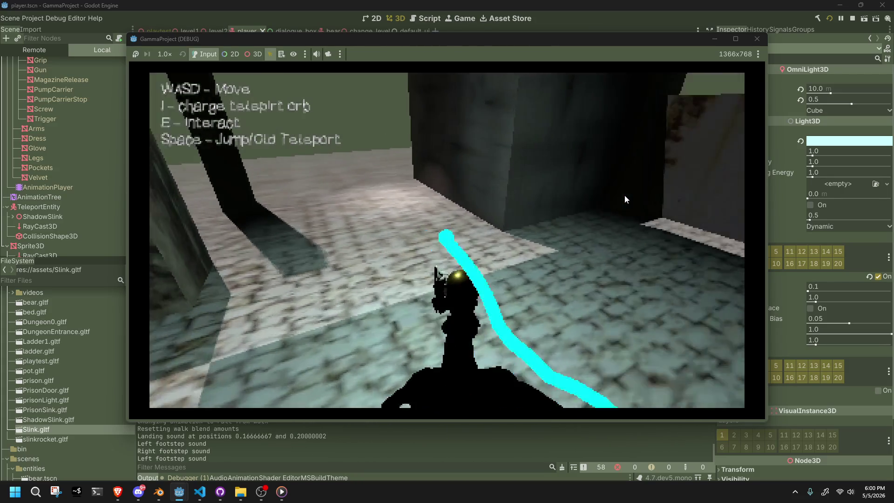
key("w")
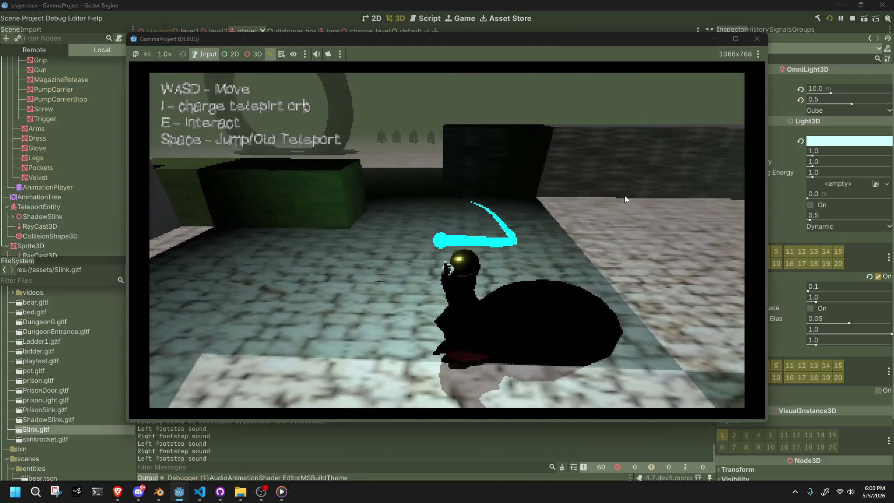
key("w")
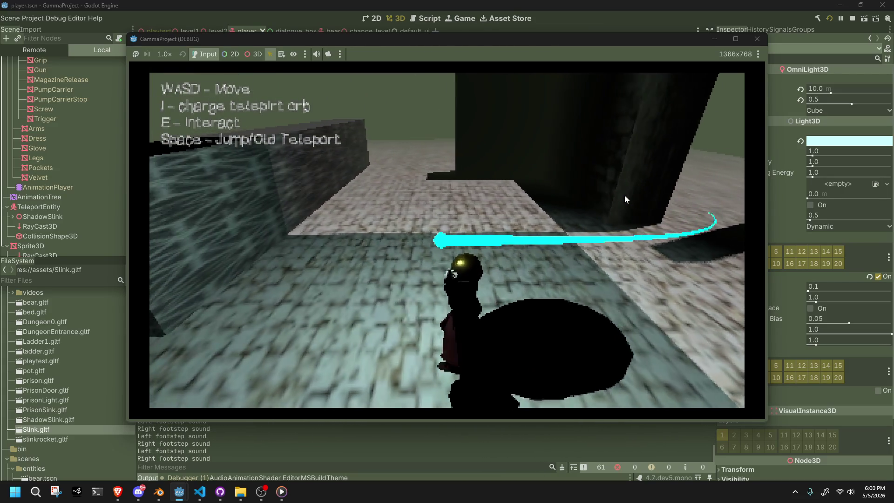
Step: Fire the teleport orb twice while walking past the bears, then stop the game with F8
key("w")
key("i")
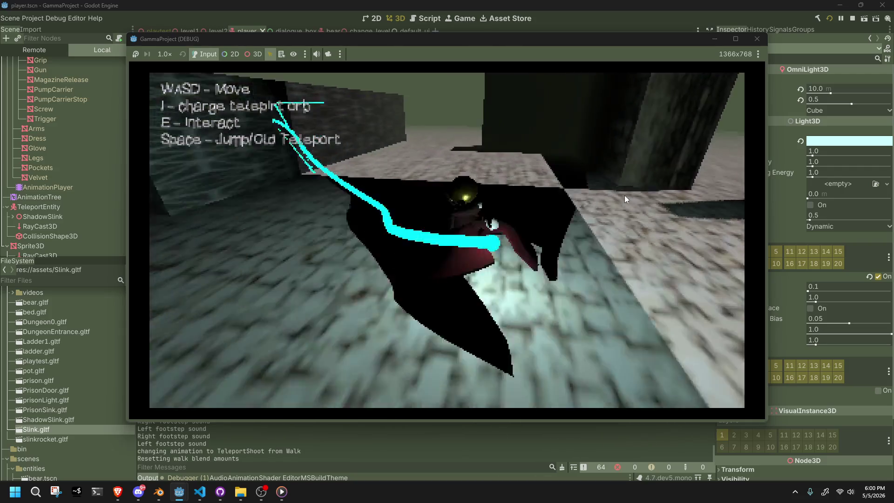
key("w")
key("w")
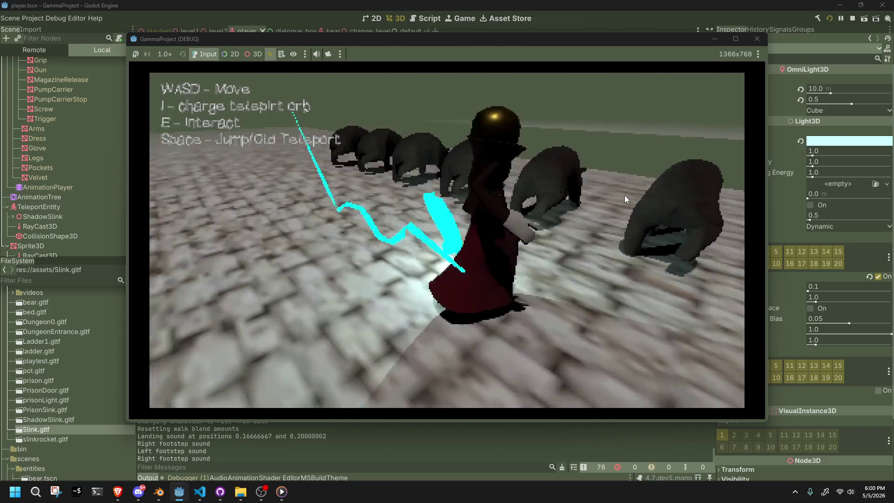
key("w")
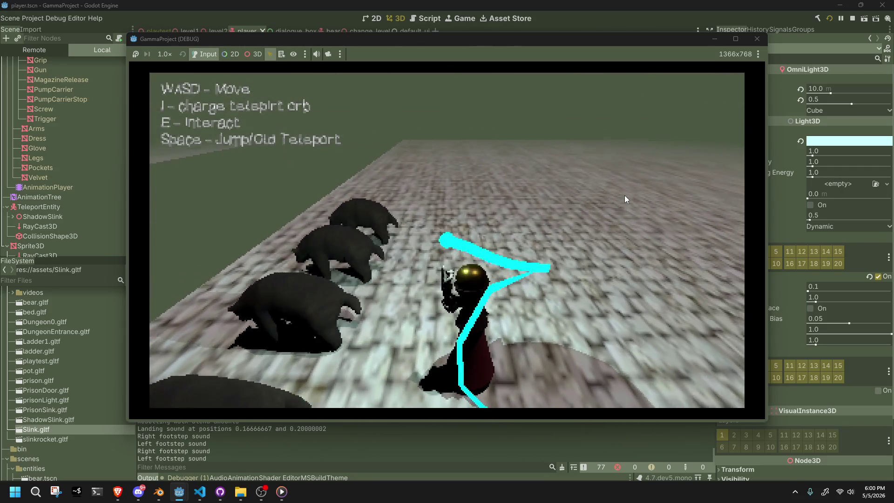
key("w")
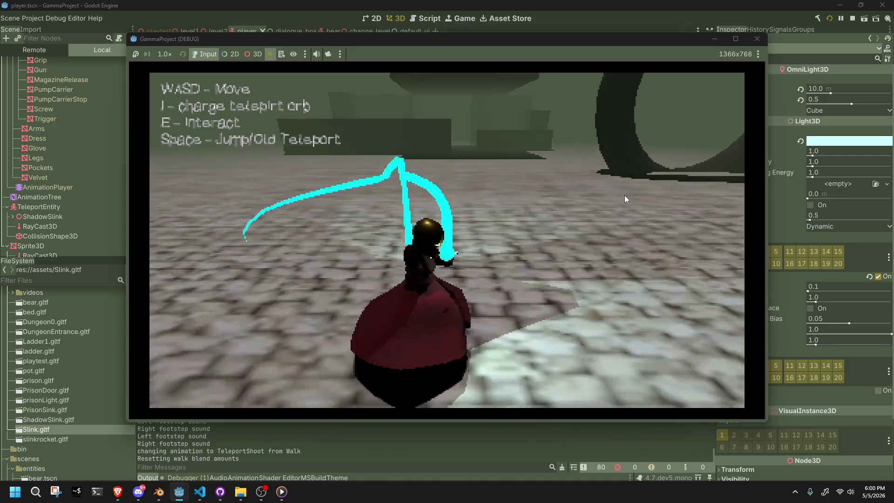
key("i")
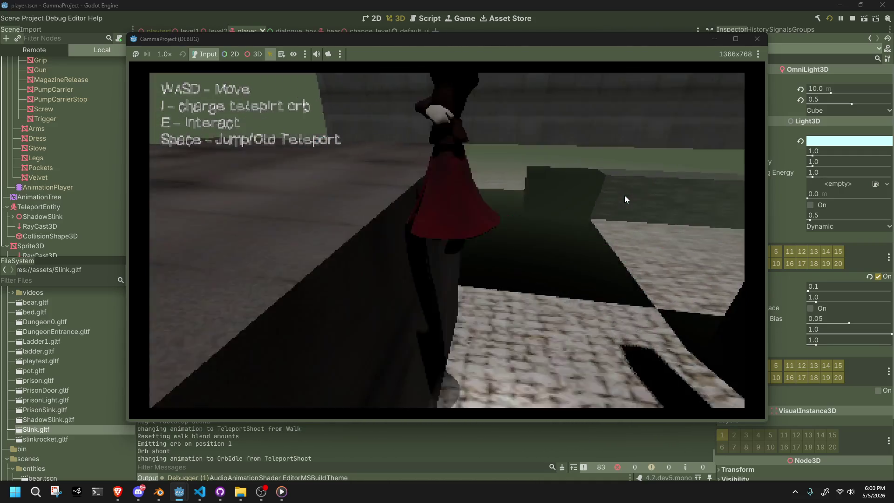
key("F8")
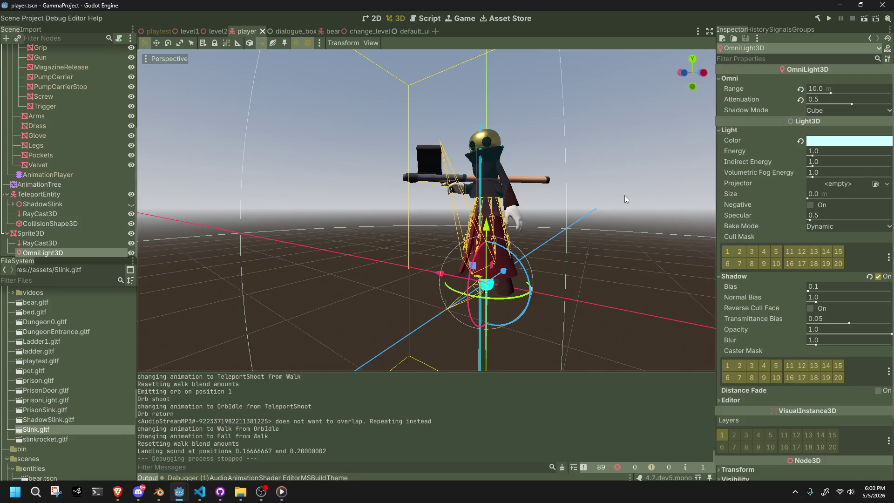
Step: Select the Sprite3D orb and set its material's Stencil Mode to Outline
scroll(580, 237, "up", 5)
mouse_move(580, 237)
middle_mouse_down()
mouse_move(489, 238)
mouse_move(473, 228)
middle_mouse_up()
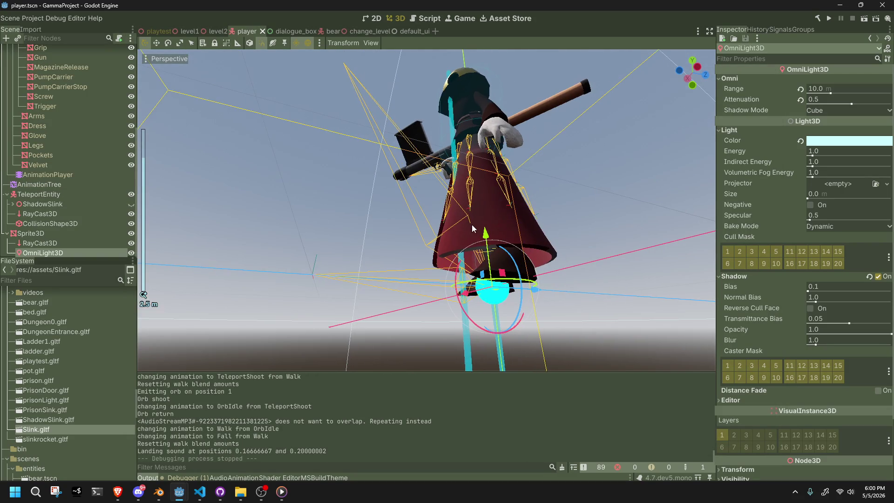
left_click(46, 233)
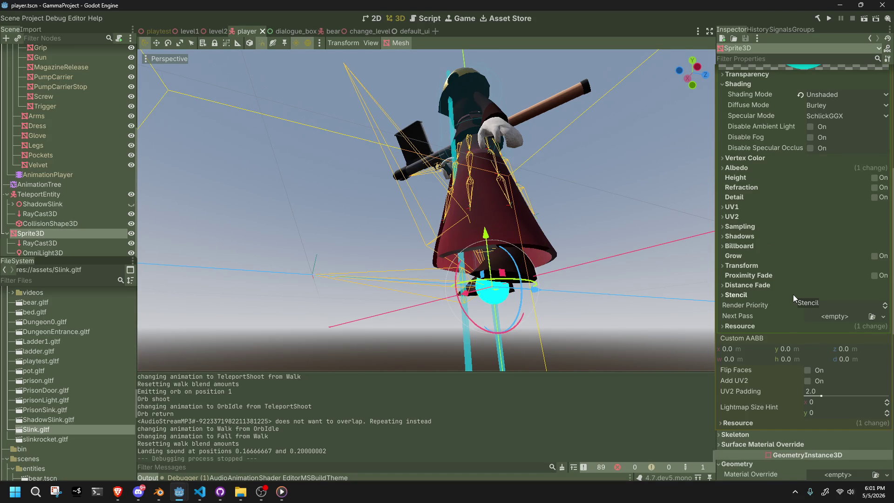
scroll(766, 274, "up", 1)
scroll(766, 274, "up", 4)
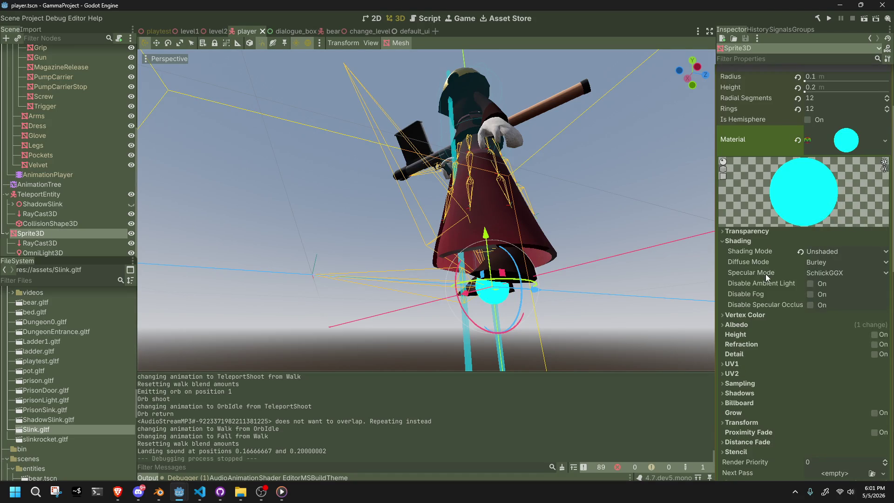
scroll(766, 274, "down", 7)
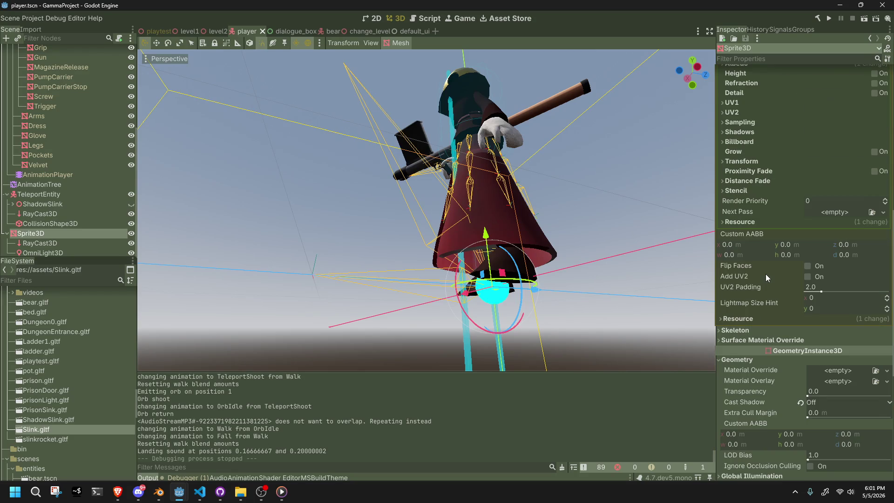
left_click(751, 189)
left_click(858, 202)
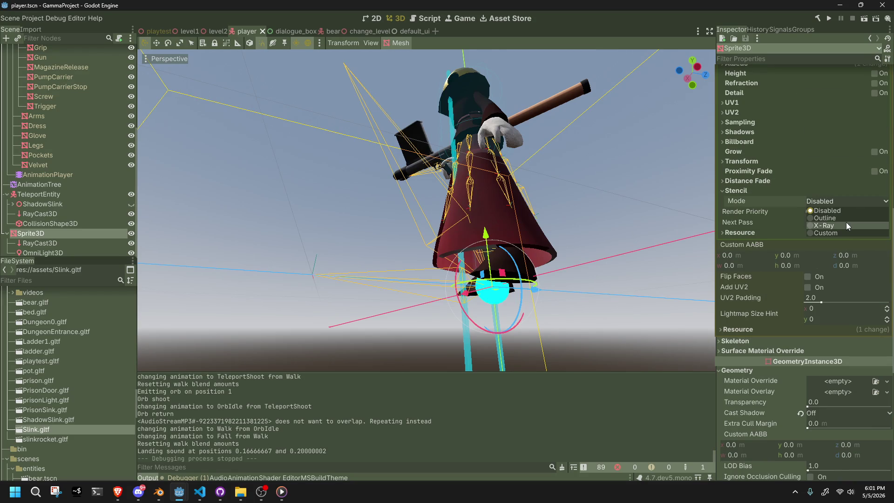
left_click(832, 218)
Step: Change the outline colour from black to white and run the game
mouse_move(669, 252)
middle_mouse_down()
mouse_move(502, 248)
mouse_move(653, 219)
middle_mouse_up()
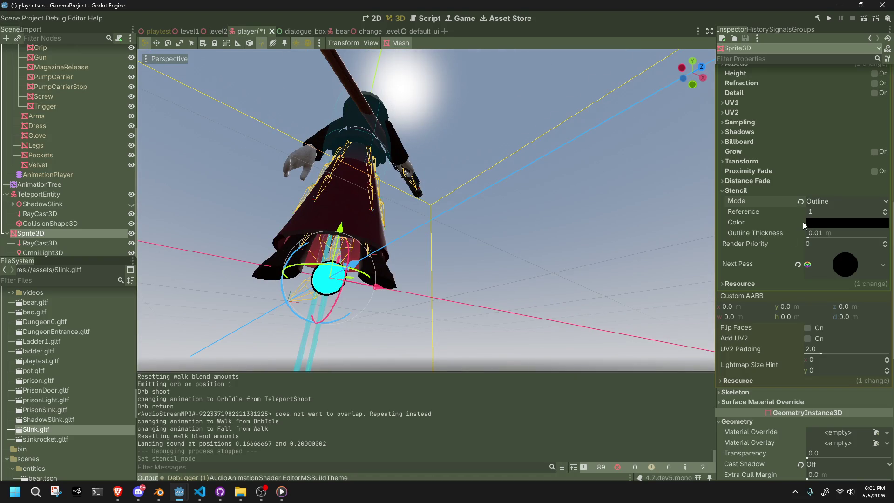
left_click(817, 221)
left_click_drag(884, 303, 877, 180)
left_click(734, 212)
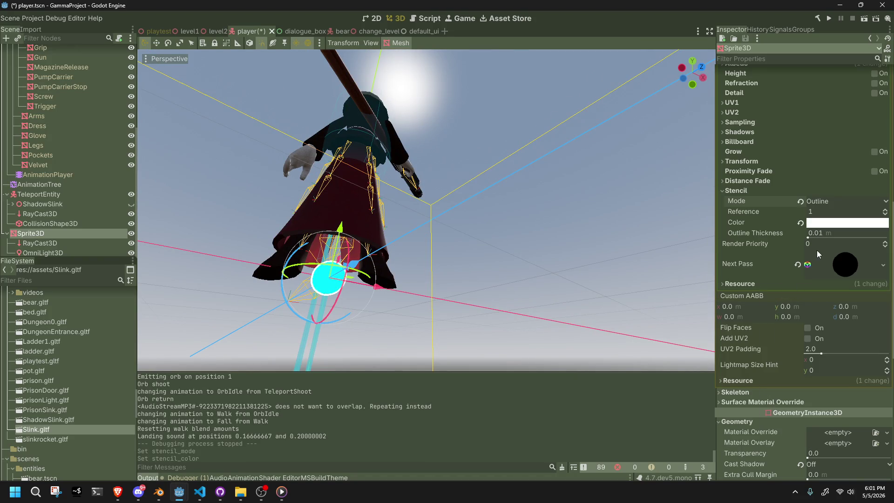
scroll(522, 238, "up", 4)
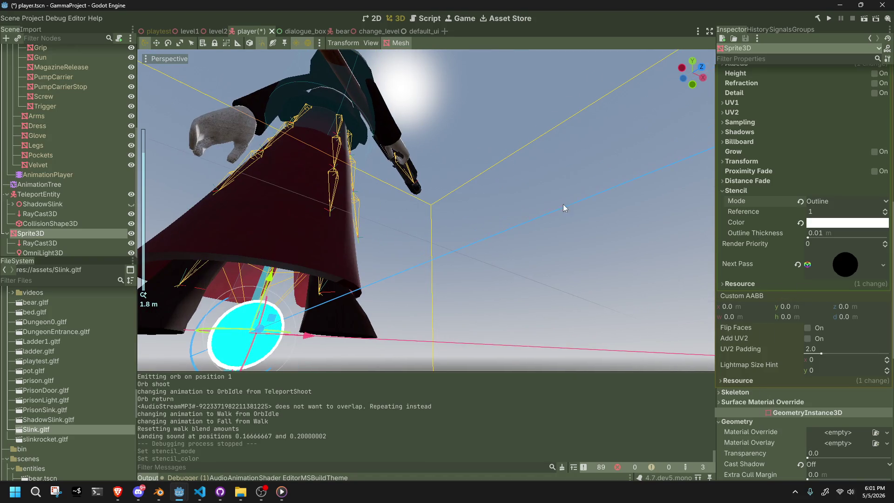
left_click(830, 19)
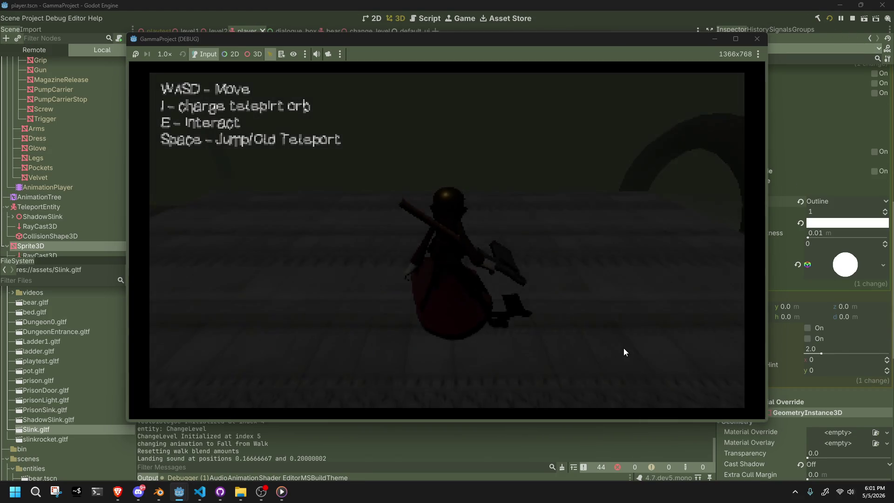
Step: Shoot the outlined orb in the game, stop it with F8, and open the Stencil Mode list
key("w")
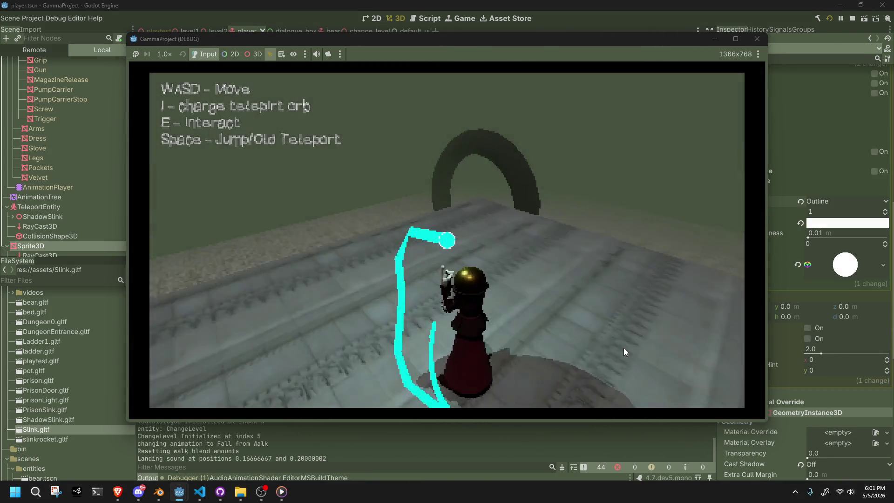
key("i")
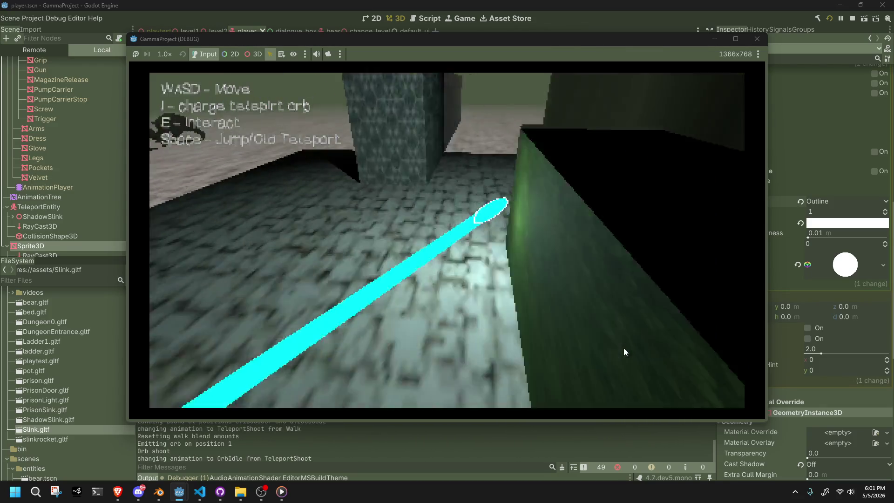
key("F8")
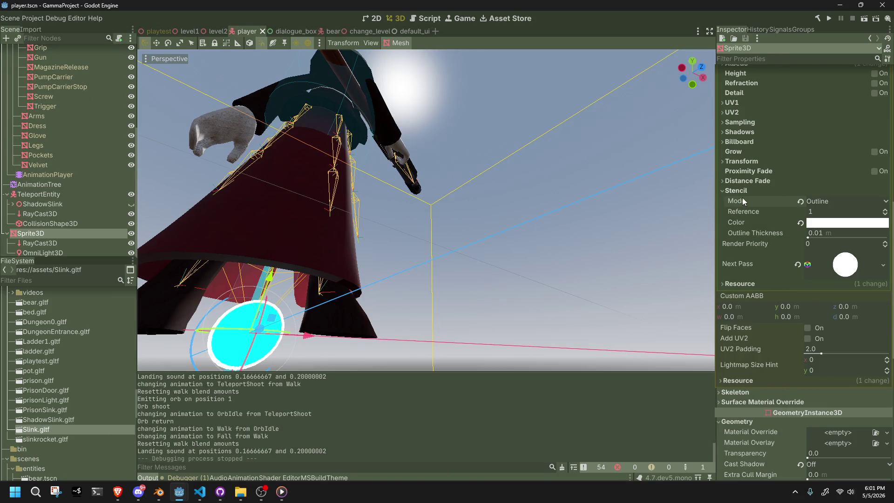
left_click(801, 201)
Step: Change the Stencil Mode to X-Ray, save the player scene with Ctrl+S, and run the game
left_click(810, 201)
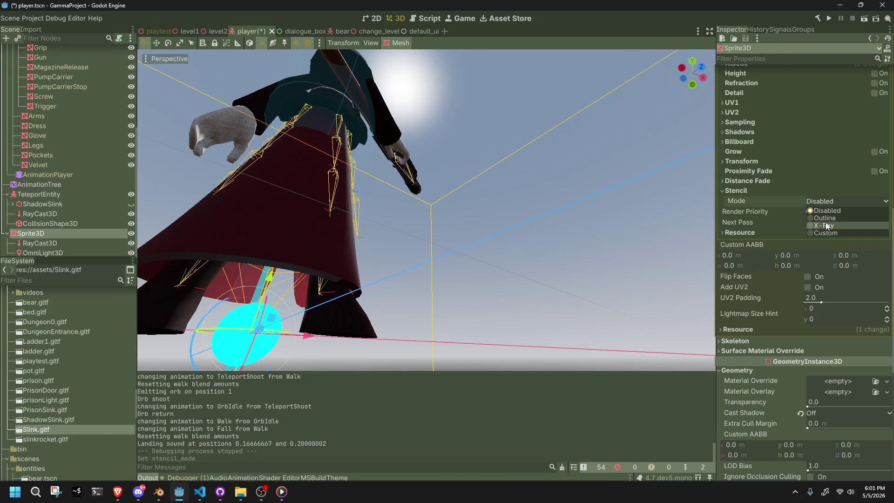
left_click(827, 226)
left_click(820, 203)
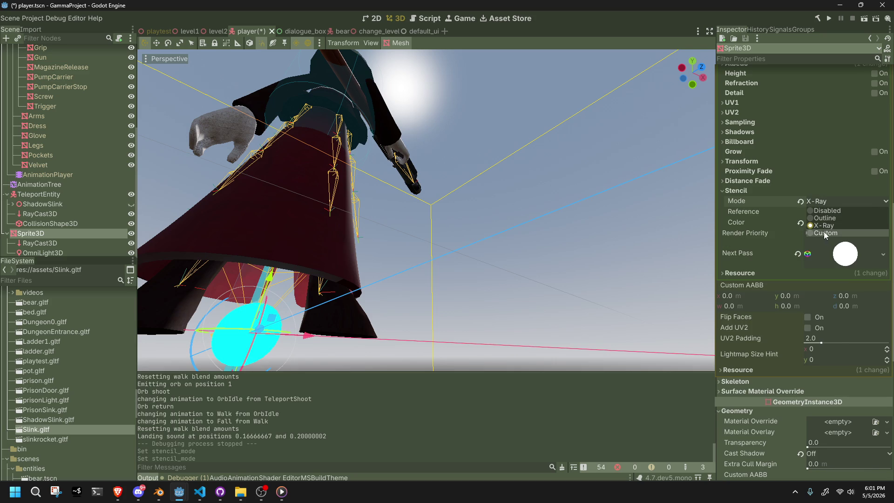
left_click(585, 208)
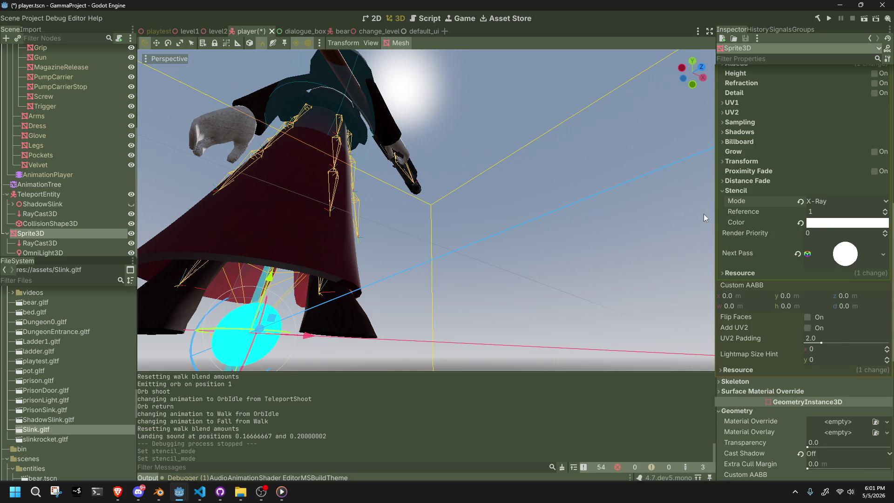
key("ctrl+s")
left_click(829, 17)
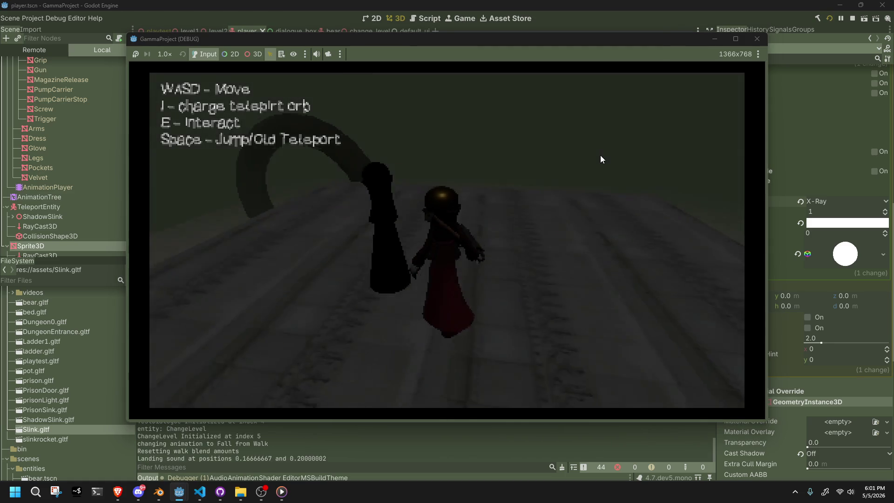
Step: Walk through the lit dungeon, fire the X-ray orb, then stop the game with F8
key("w")
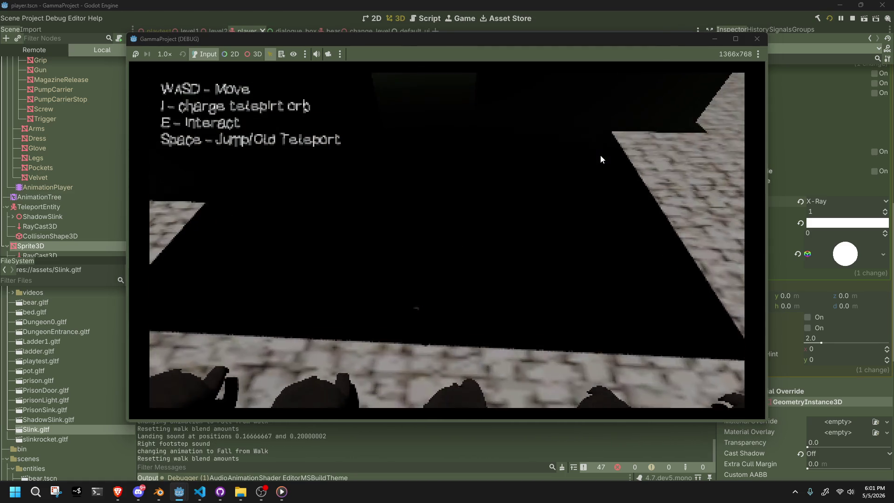
key("w")
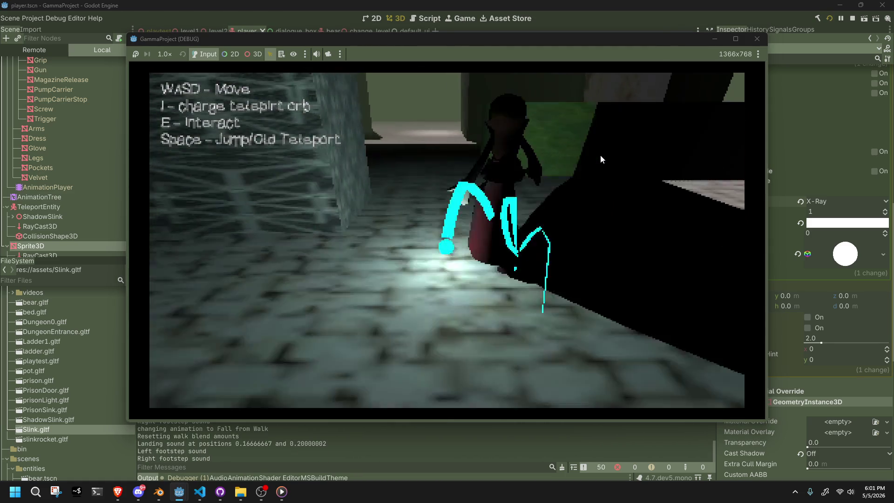
key("w")
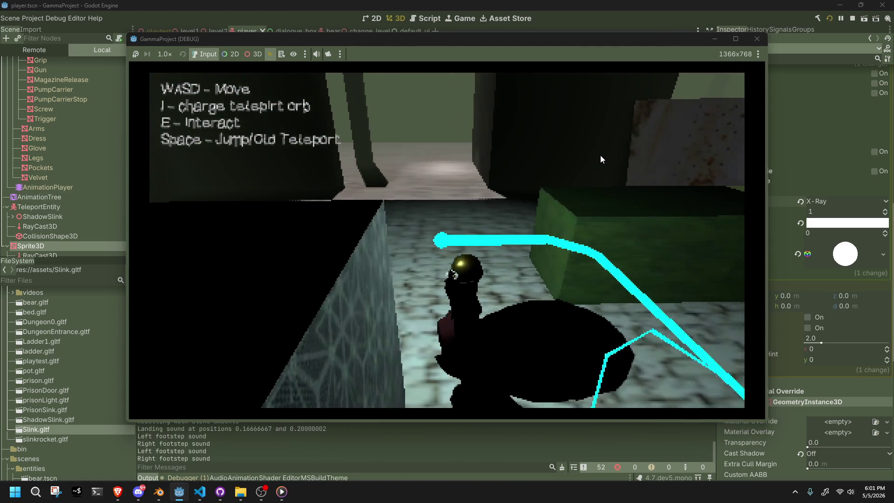
key("w")
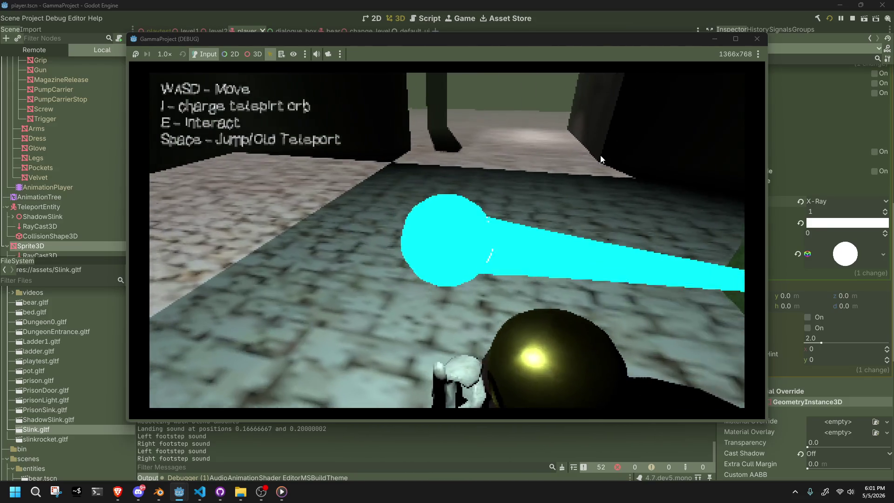
key("i")
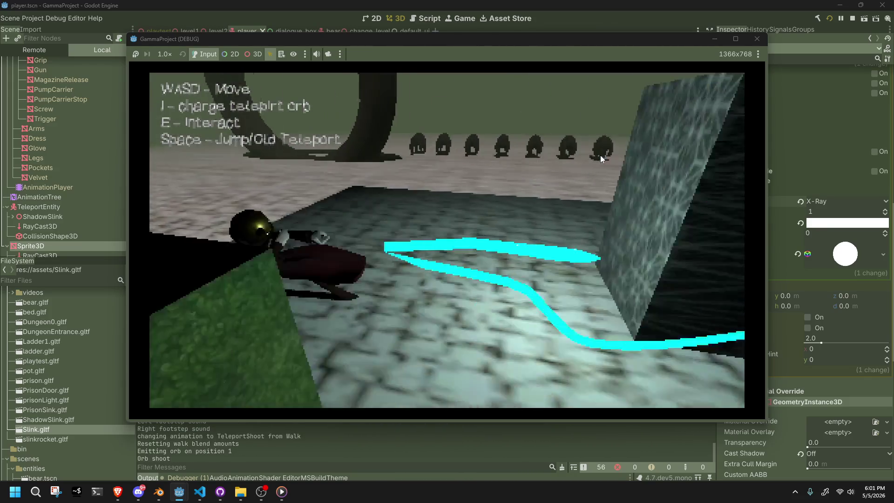
key("F8")
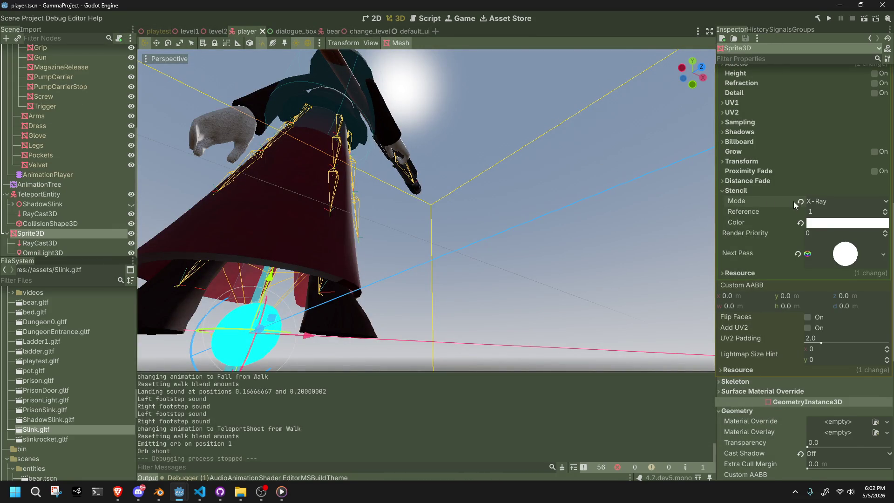
Step: Set the orb material's Stencil Mode to Disabled and collapse the Stencil section
left_click(800, 202)
left_click(734, 191)
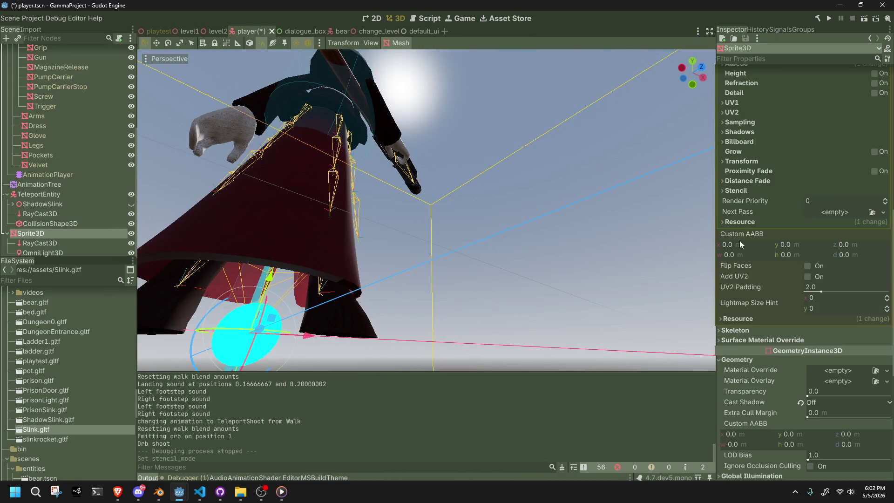
scroll(747, 249, "up", 3)
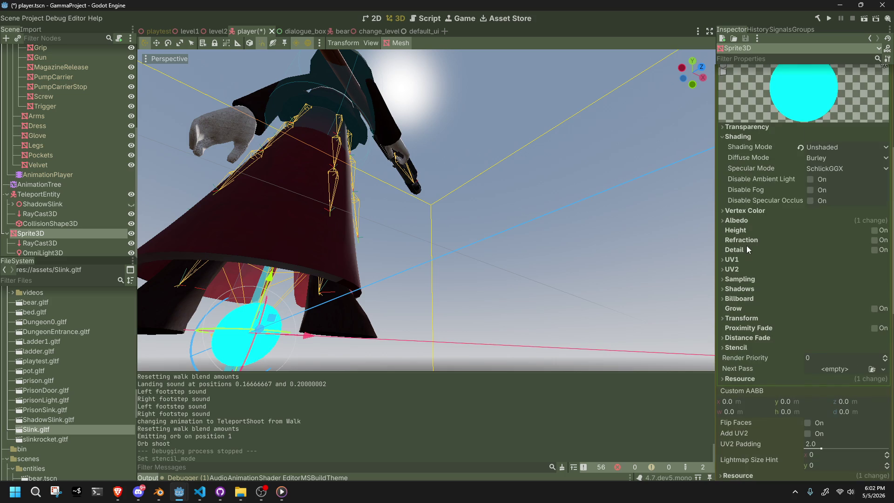
left_click(738, 214)
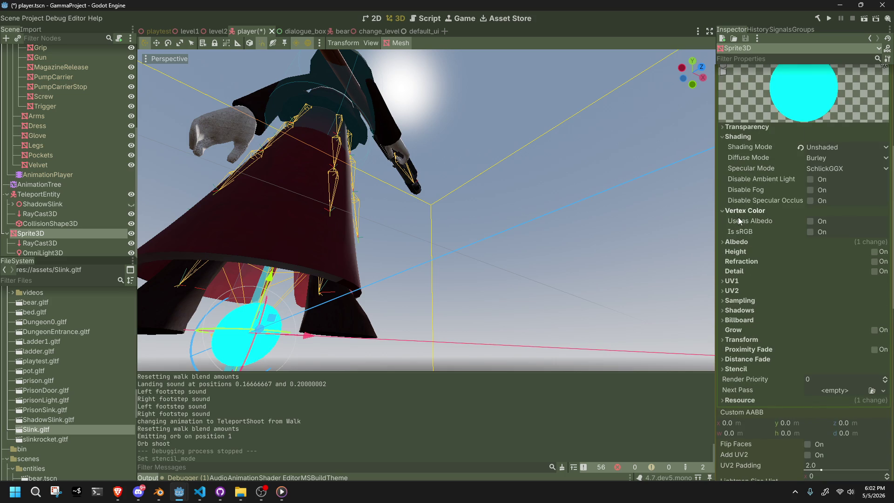
left_click(738, 214)
Step: Set Specular Mode to Disabled under Shading, leaving Diffuse Mode on Burley
left_click(826, 170)
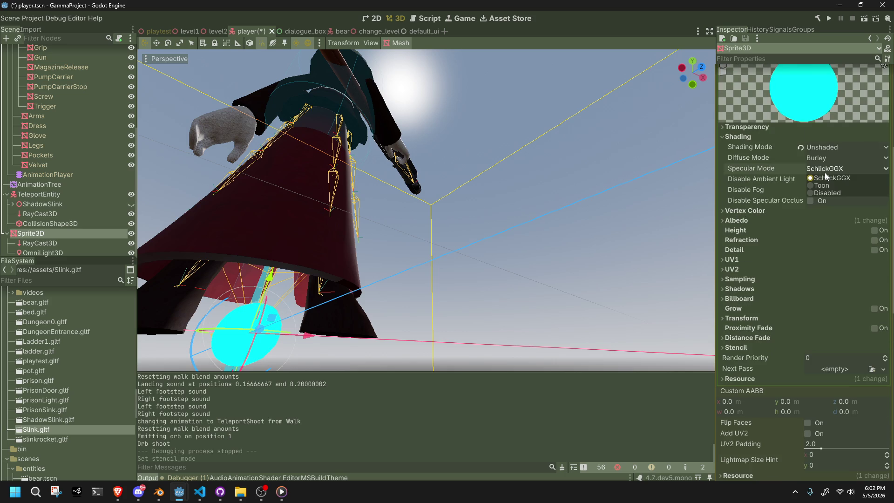
left_click(830, 193)
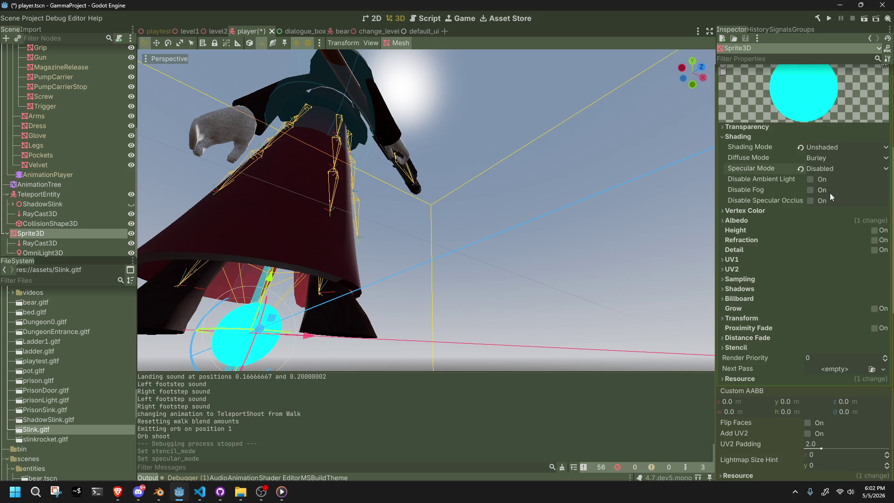
left_click(812, 168)
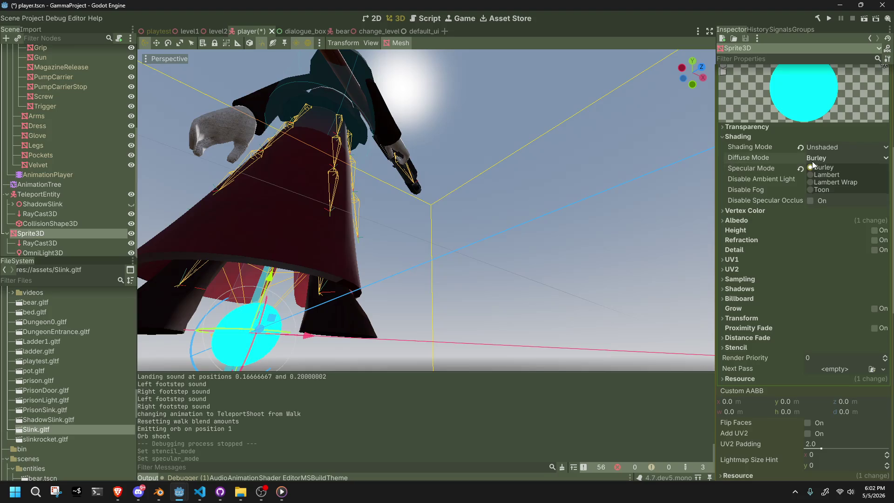
left_click(828, 190)
scroll(761, 164, "up", 5)
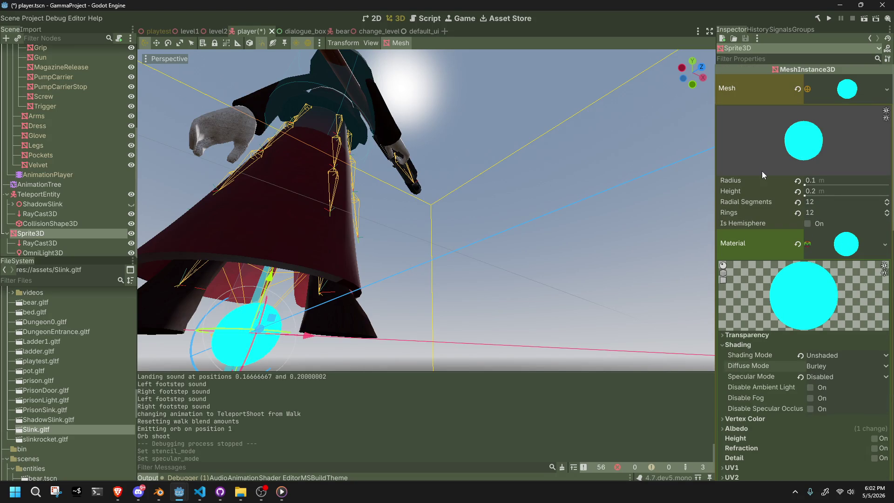
scroll(463, 182, "down", 3)
Step: Toggle the orb mesh's Is Hemisphere on and back off so it stays a full sphere
mouse_move(463, 183)
middle_mouse_down()
mouse_move(512, 212)
mouse_move(557, 269)
mouse_move(530, 222)
mouse_move(554, 196)
middle_mouse_up()
scroll(557, 270, "down", 2)
left_click(808, 223)
left_click(808, 223)
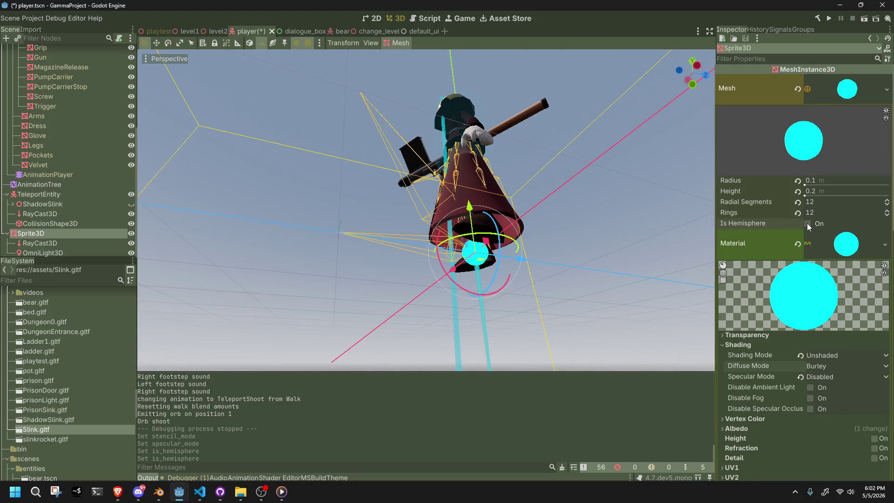
scroll(807, 223, "down", 5)
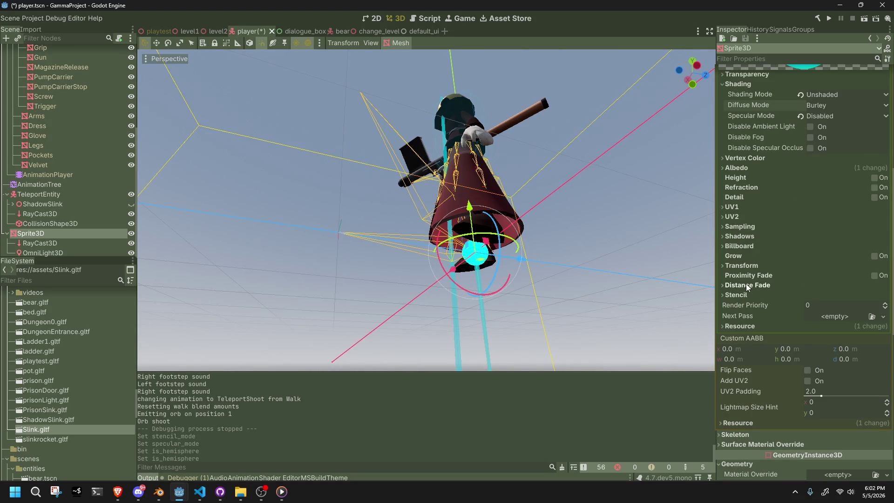
left_click(735, 279)
left_click(875, 275)
scroll(662, 229, "up", 5)
scroll(661, 229, "down", 3)
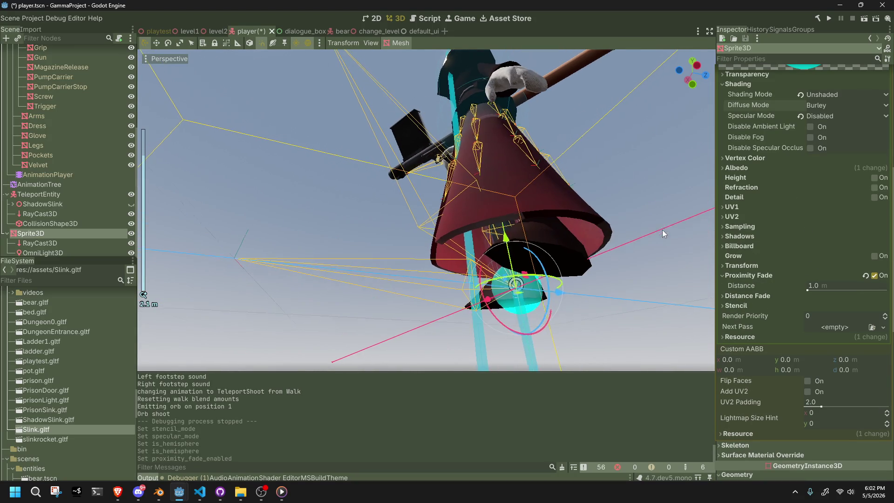
left_click(875, 275)
scroll(794, 283, "down", 2)
scroll(794, 282, "down", 1)
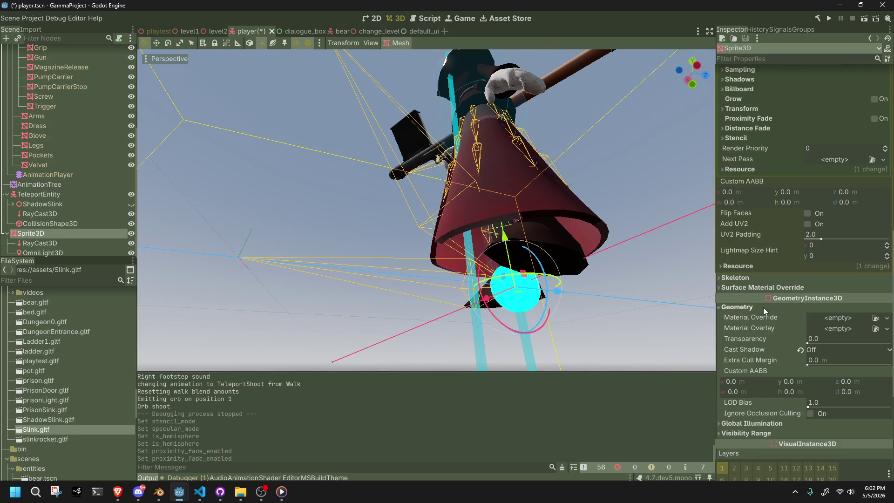
left_click(746, 280)
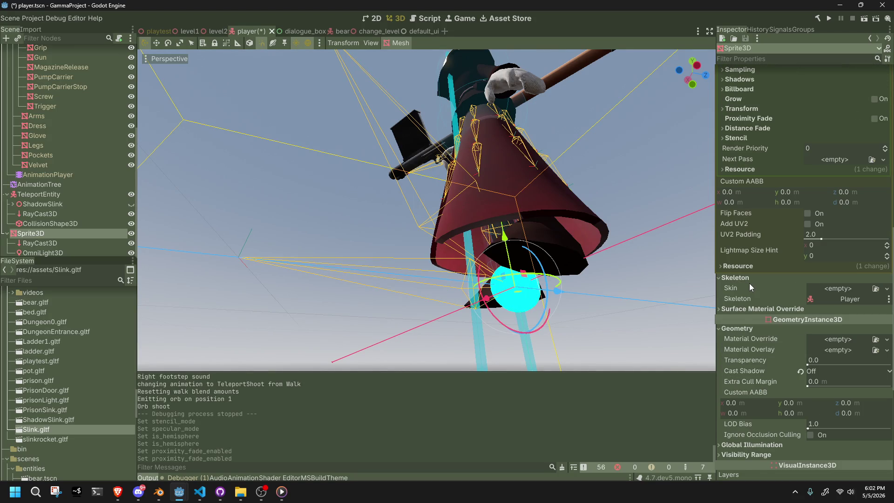
scroll(796, 306, "down", 2)
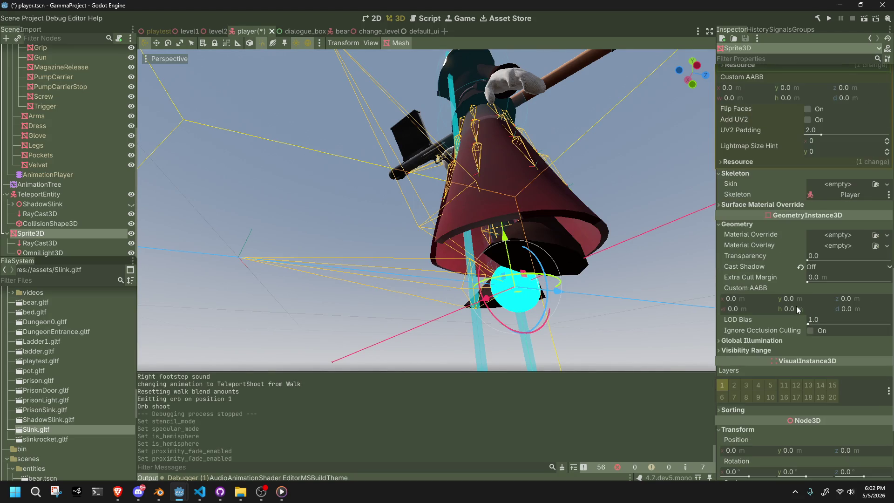
left_click(790, 344)
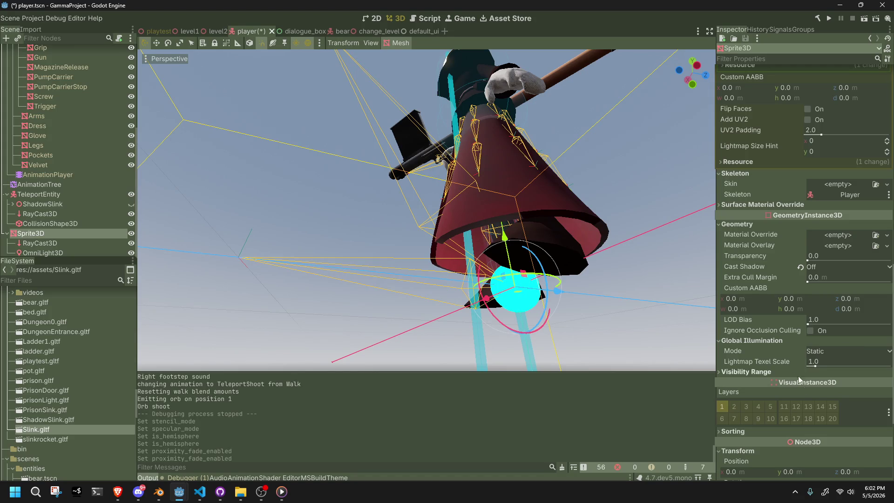
left_click(820, 353)
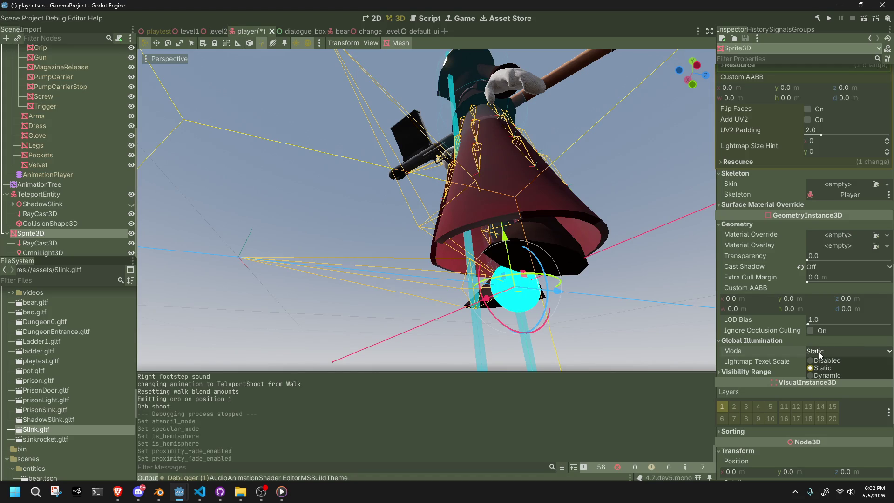
left_click(820, 355)
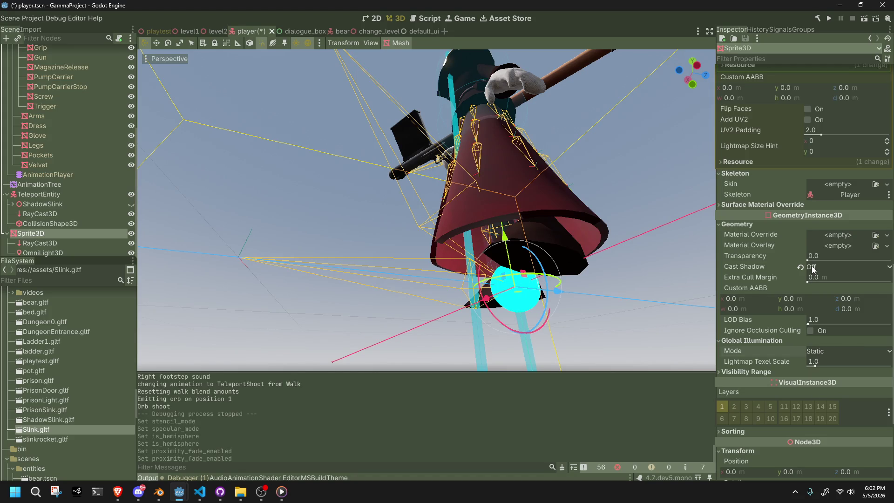
scroll(596, 264, "down", 10)
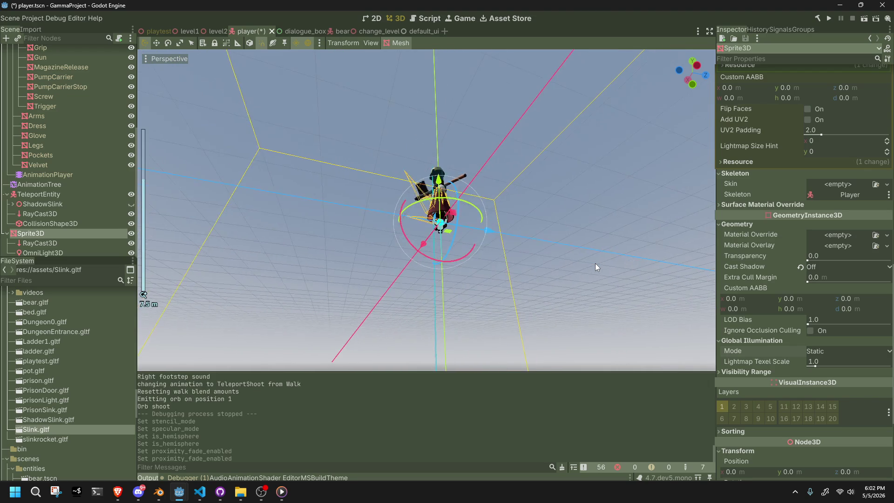
scroll(595, 263, "up", 10)
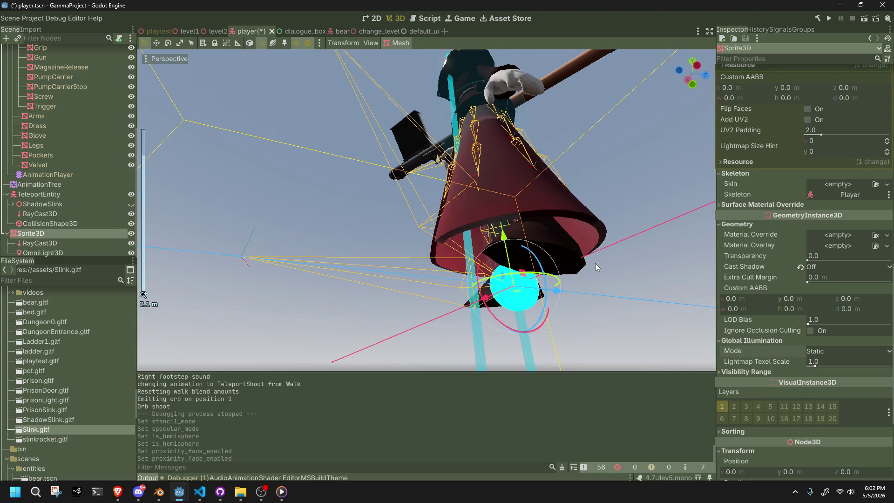
scroll(595, 264, "down", 6)
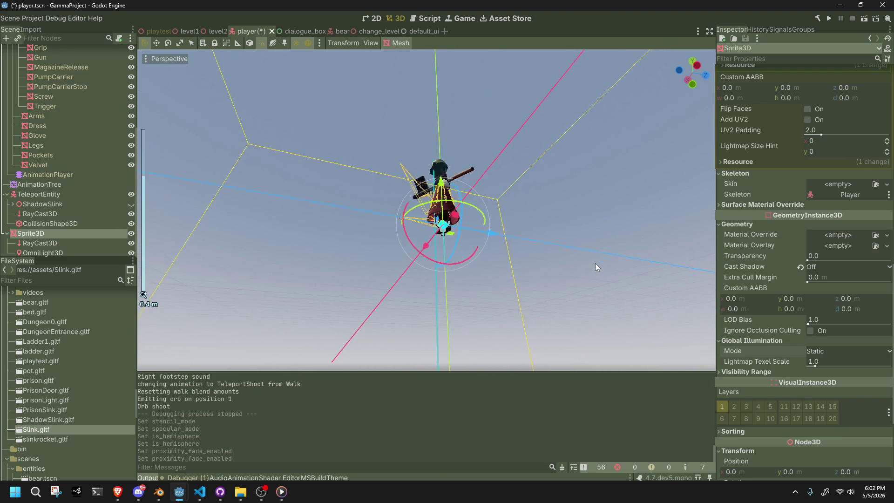
scroll(596, 263, "up", 4)
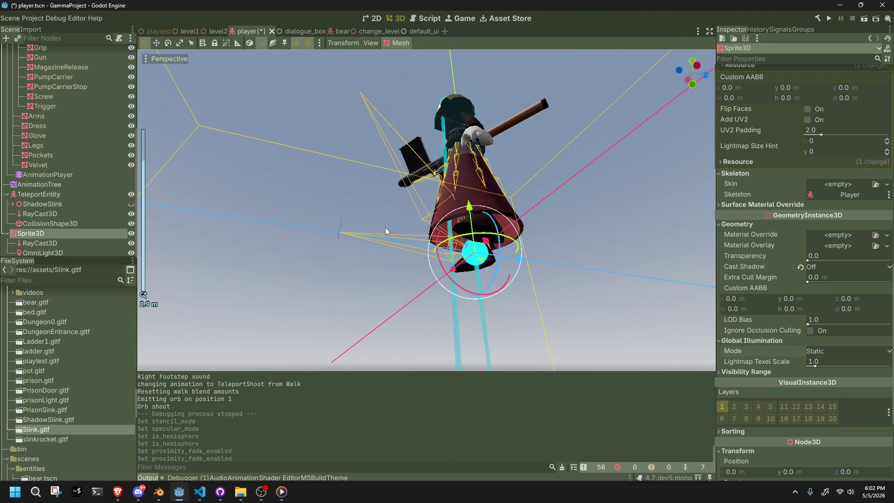
left_click(42, 244)
Step: Raise the OmniLight3D 1 unit higher and run the game to check its shadows
left_click(42, 253)
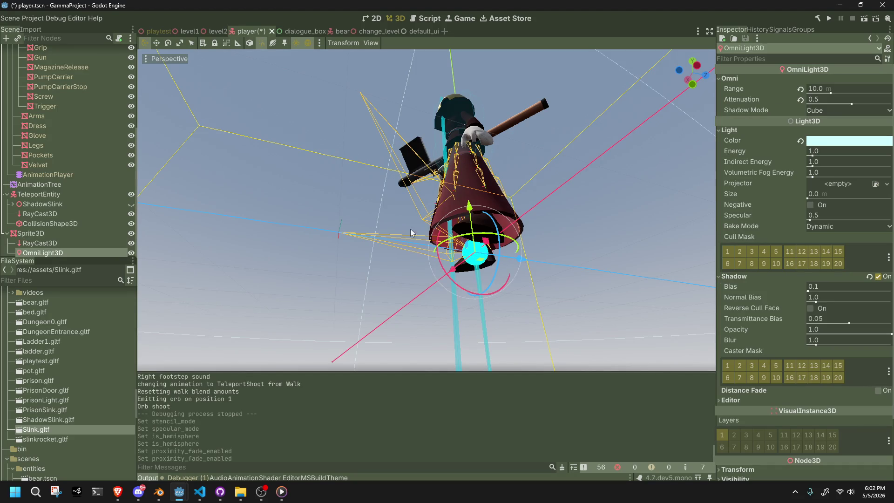
left_click_drag(468, 205, 464, 79)
left_click(831, 19)
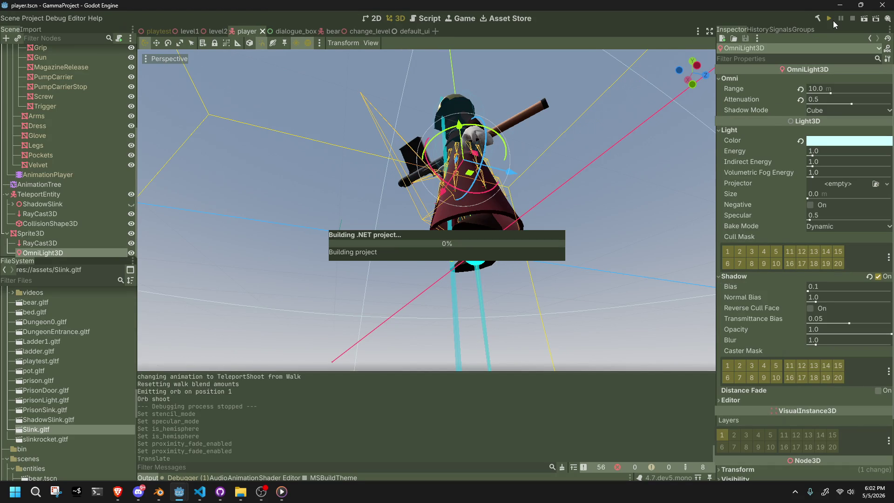
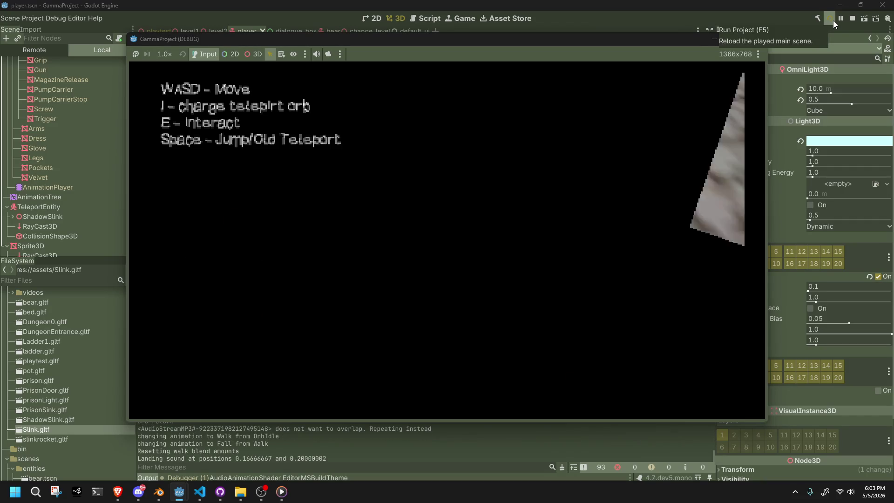
Step: Restart the Godot game and walk Slink forward, then aim and fire the teleport orb
key("F8")
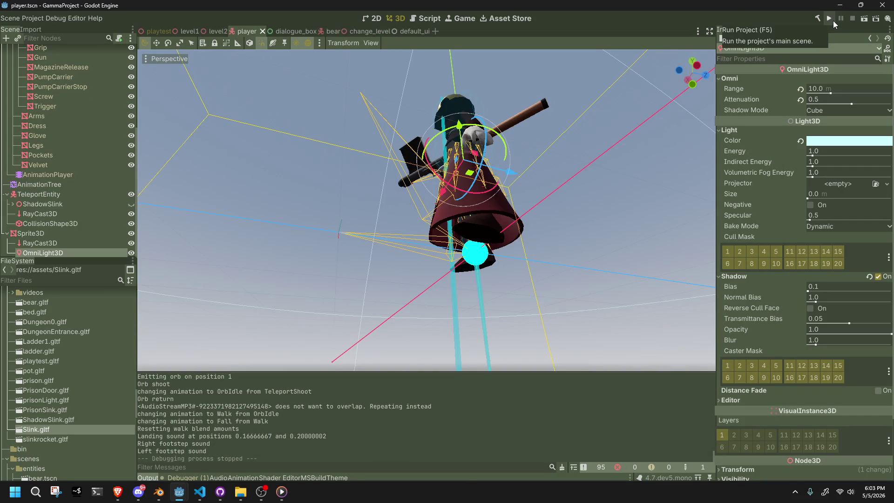
left_click(834, 21)
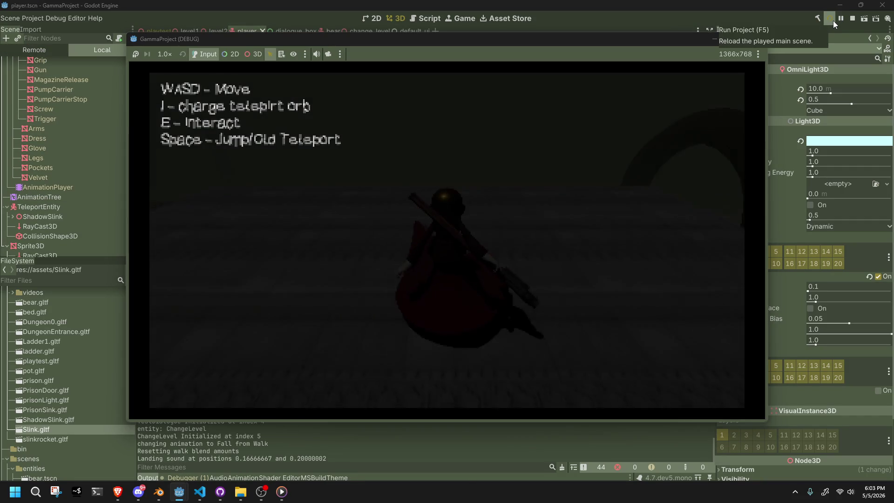
key("w")
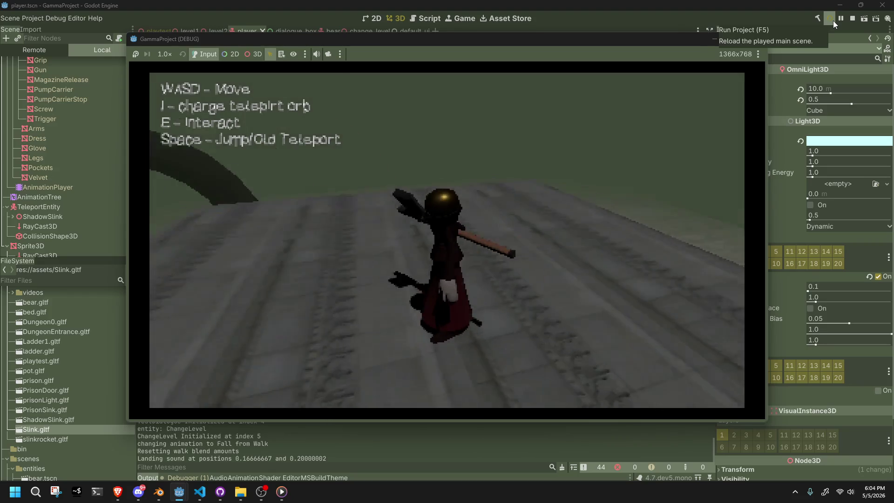
key("w")
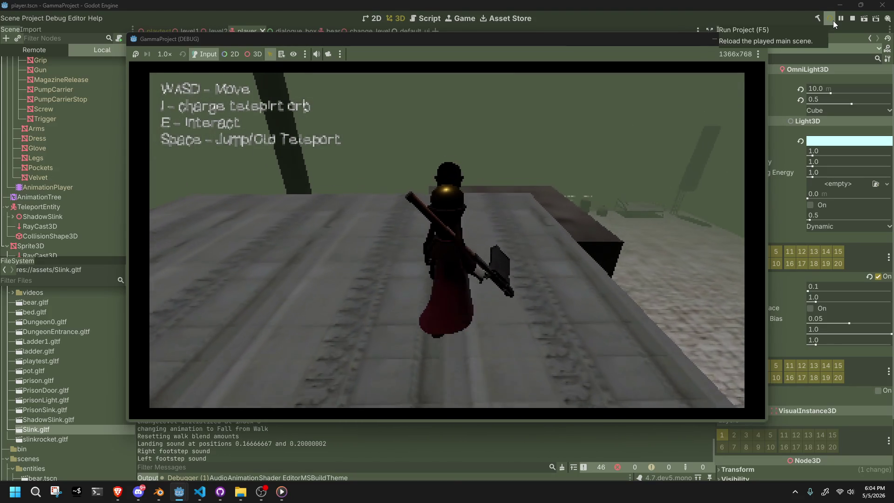
key("w")
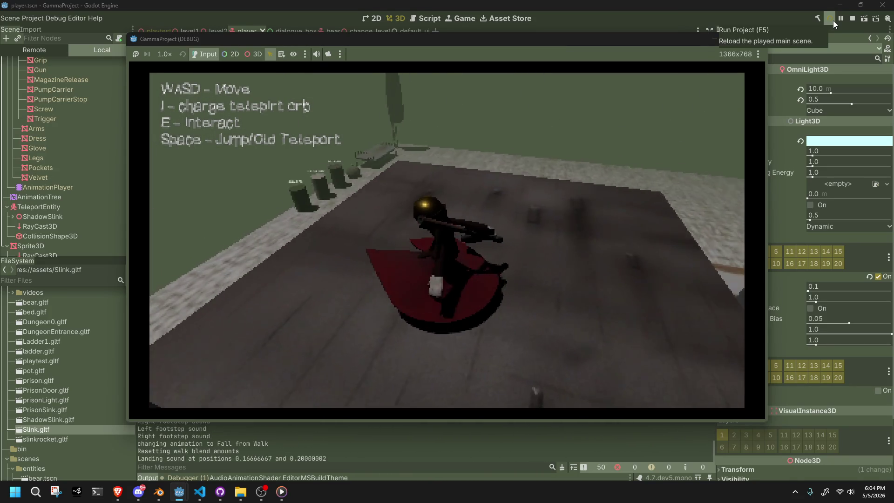
key("i")
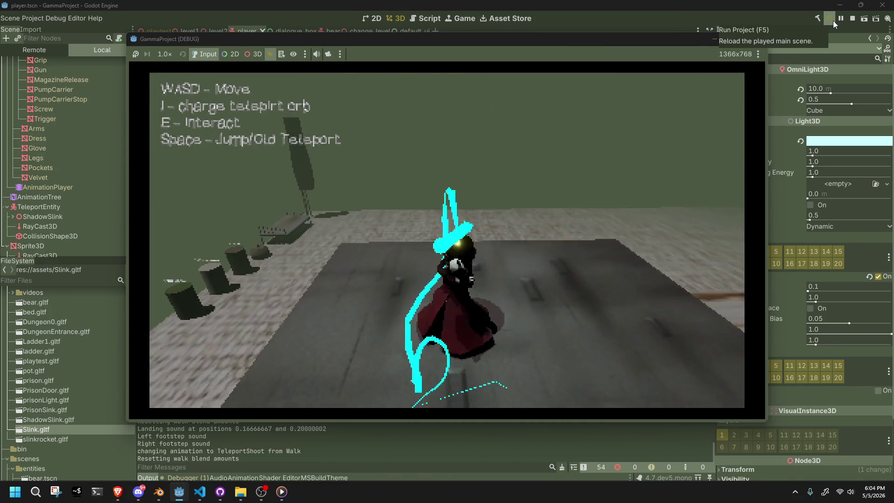
key("i")
Step: Walk to the pillars and trigger the TEST dialogue, then dismiss it to start the test video
key("w")
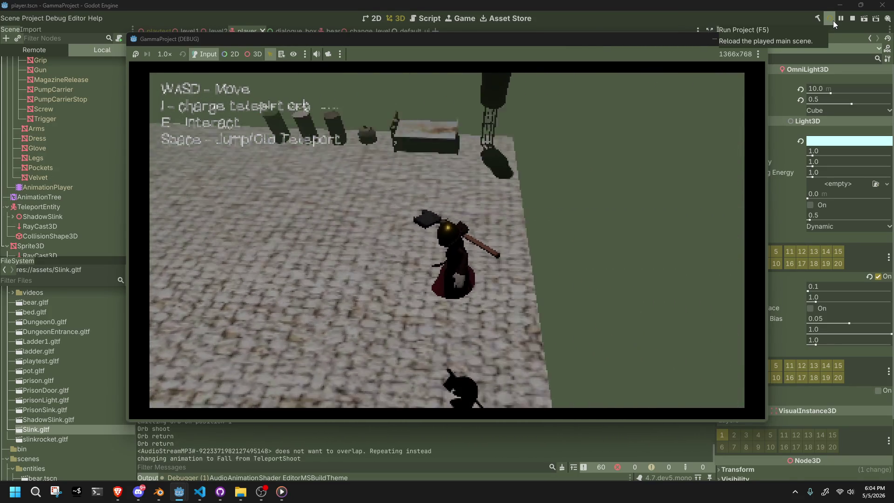
key("w")
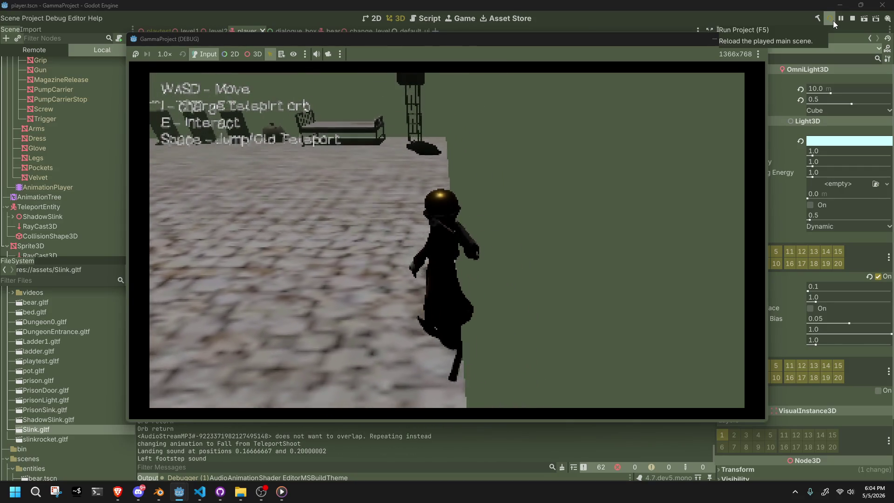
key("w")
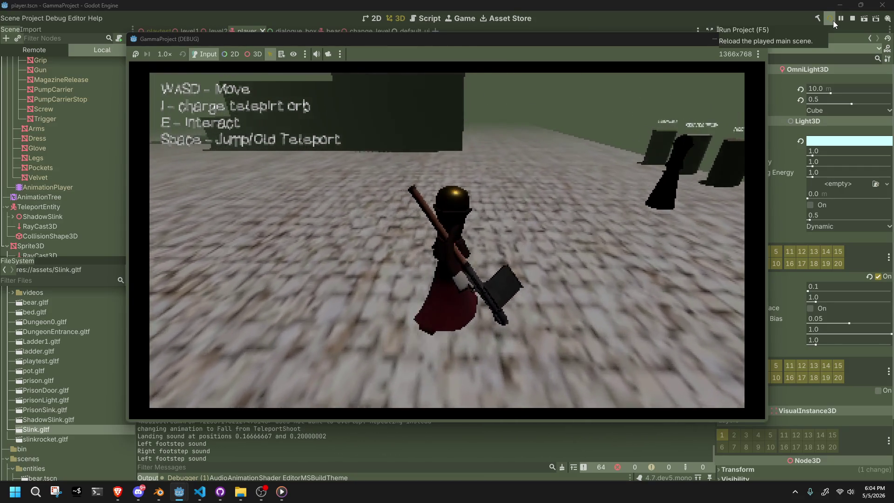
key("w")
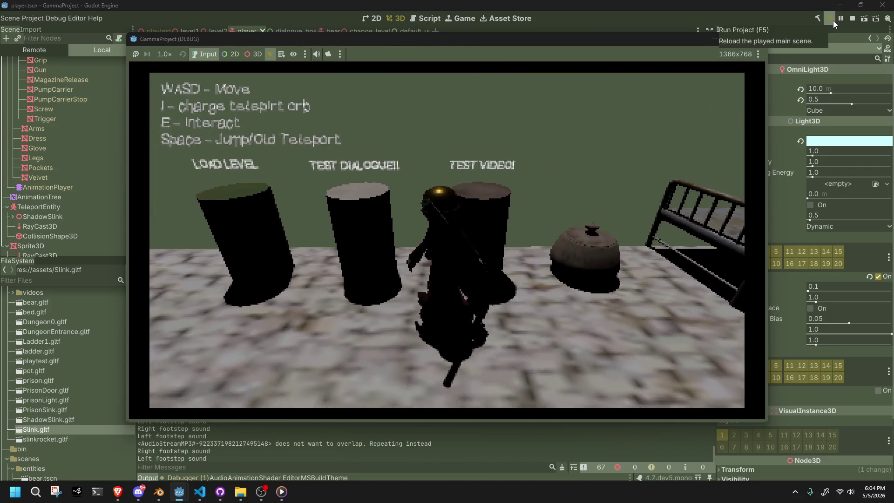
key("w")
key("e")
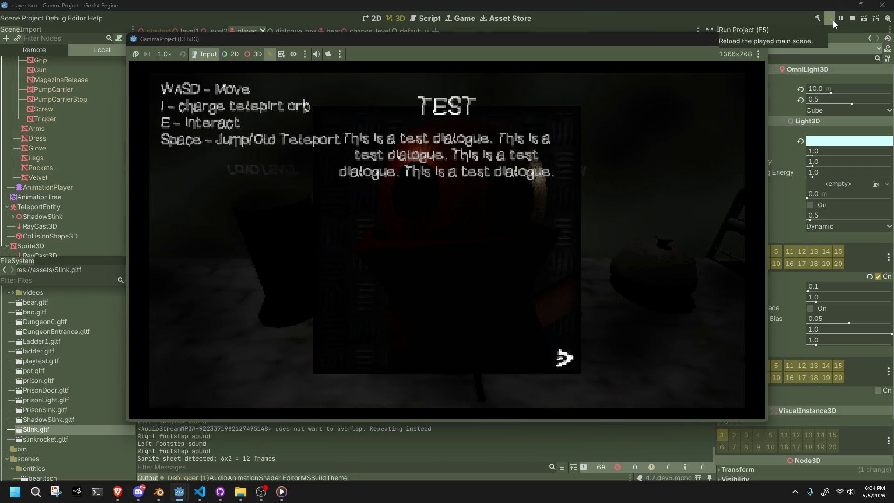
key("e")
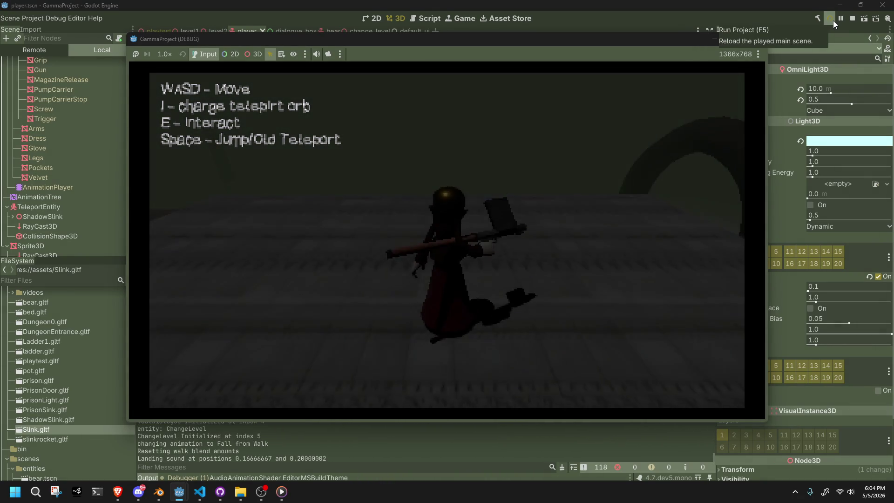
Step: Walk Slink onto the cobblestone floor around the bed, then stop the game with F8
key("w")
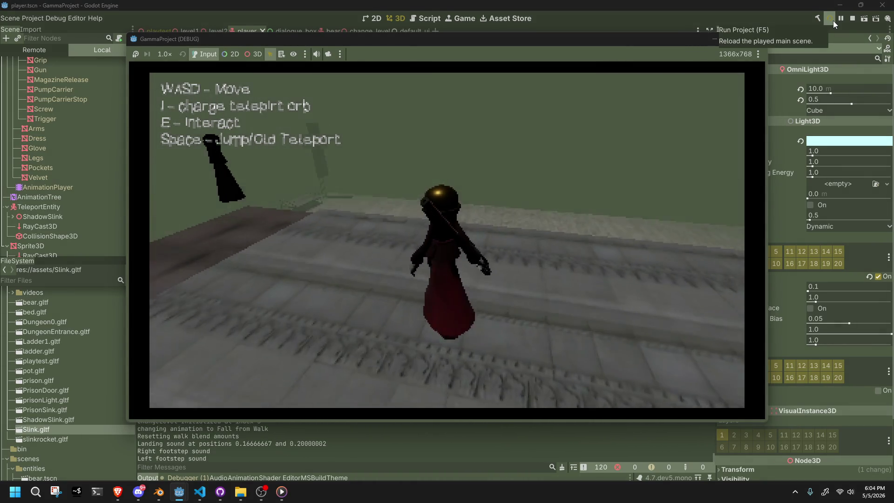
key("w")
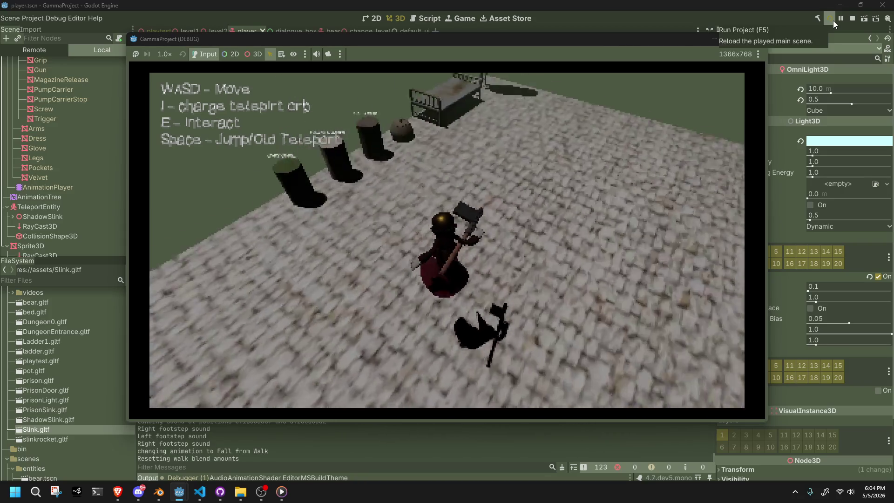
key("w")
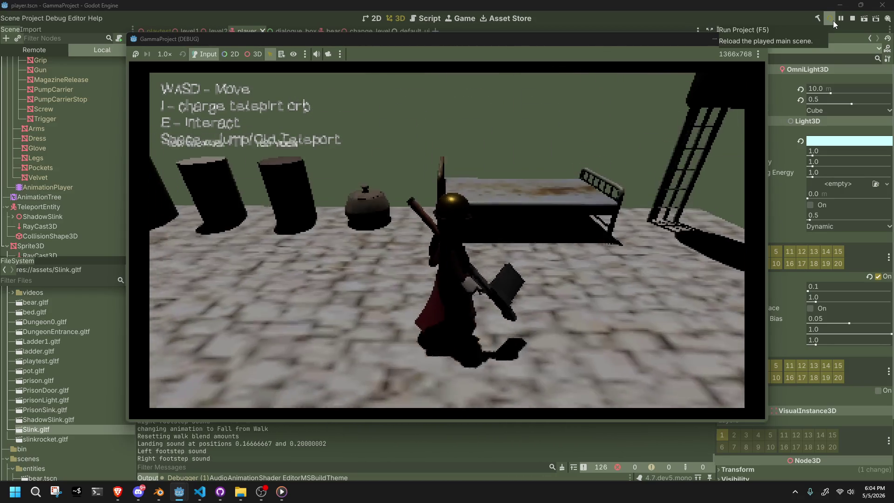
key("w")
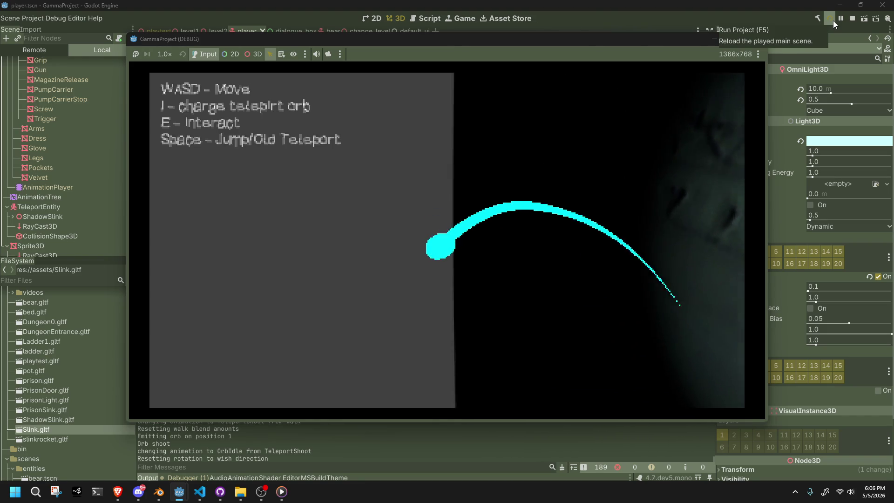
key("F8")
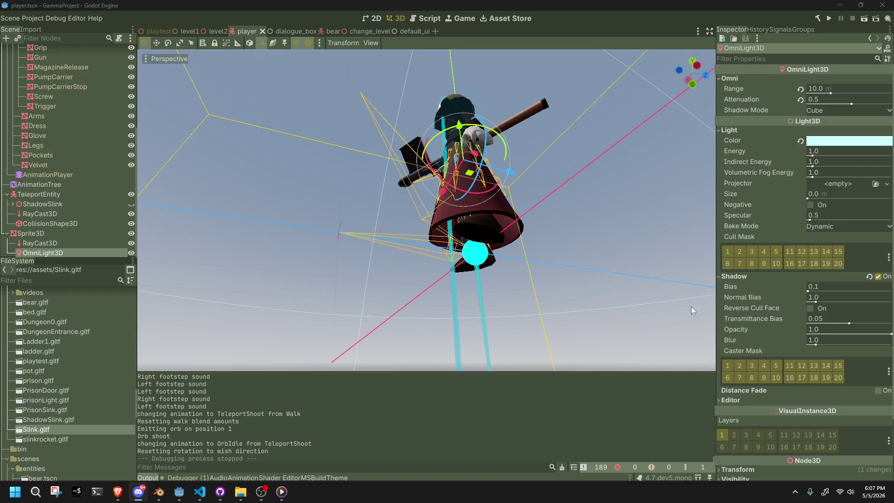
Step: Select the ShadowSlink node, then orbit and zoom the viewport close to the character
left_click(55, 222)
left_click(54, 217)
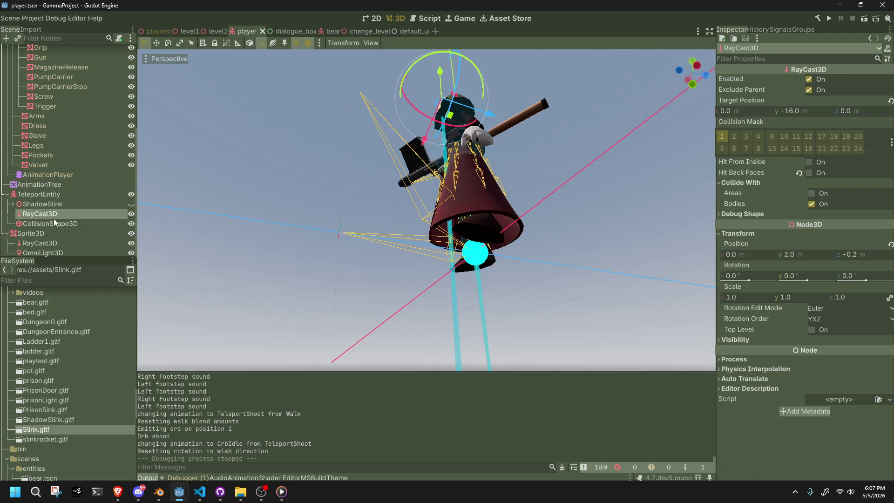
left_click(57, 203)
left_click(261, 236)
scroll(268, 235, "up", 5)
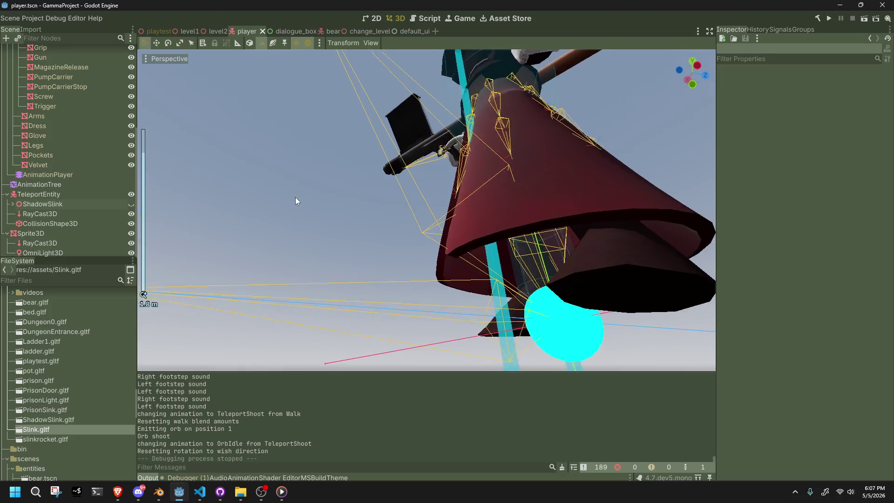
middle_click_drag(295, 197, 354, 256)
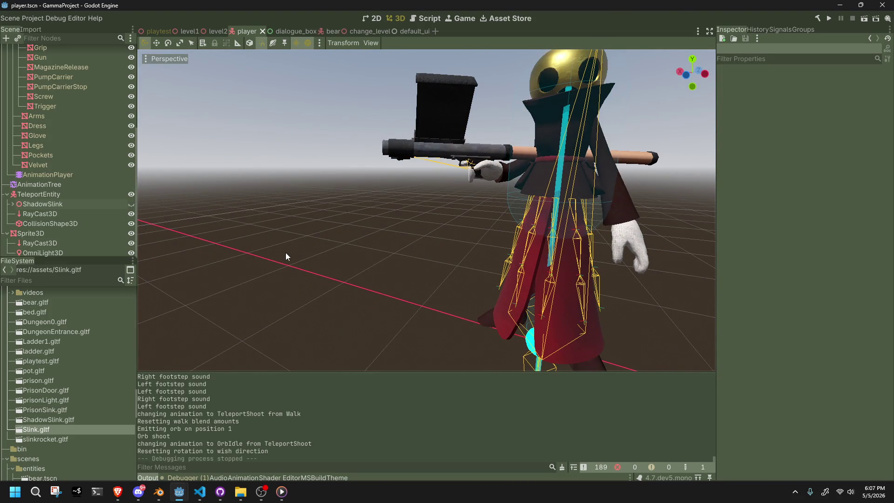
scroll(286, 252, "down", 5)
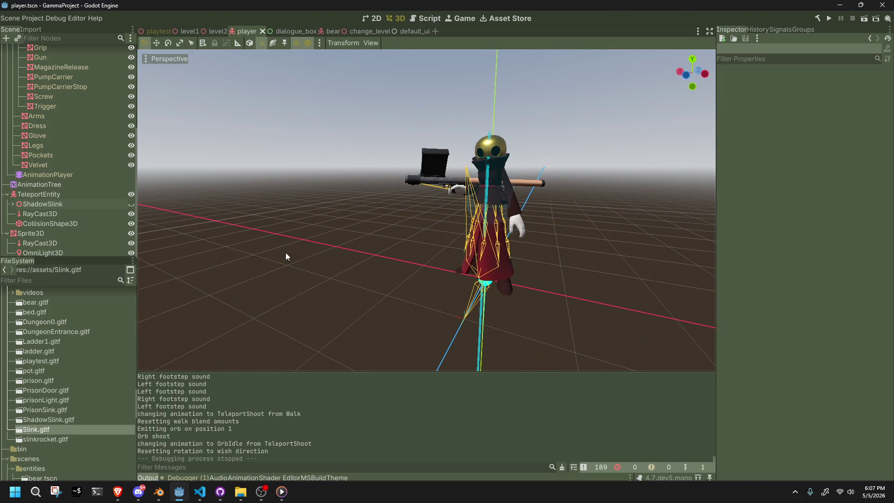
scroll(286, 254, "down", 6)
mouse_move(286, 253)
middle_mouse_down()
mouse_move(414, 205)
mouse_move(508, 249)
mouse_move(361, 239)
mouse_move(254, 248)
mouse_move(635, 273)
mouse_move(389, 253)
mouse_move(476, 258)
middle_mouse_up()
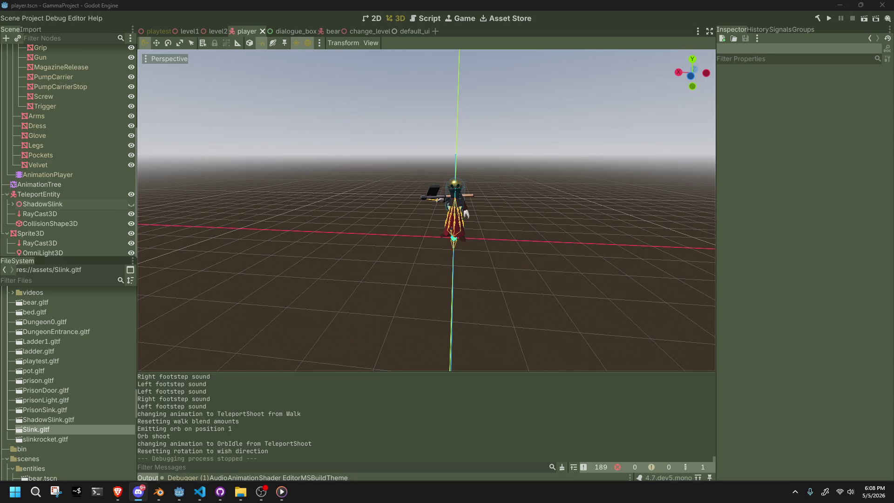
middle_click_drag(546, 254, 547, 228, "ctrl")
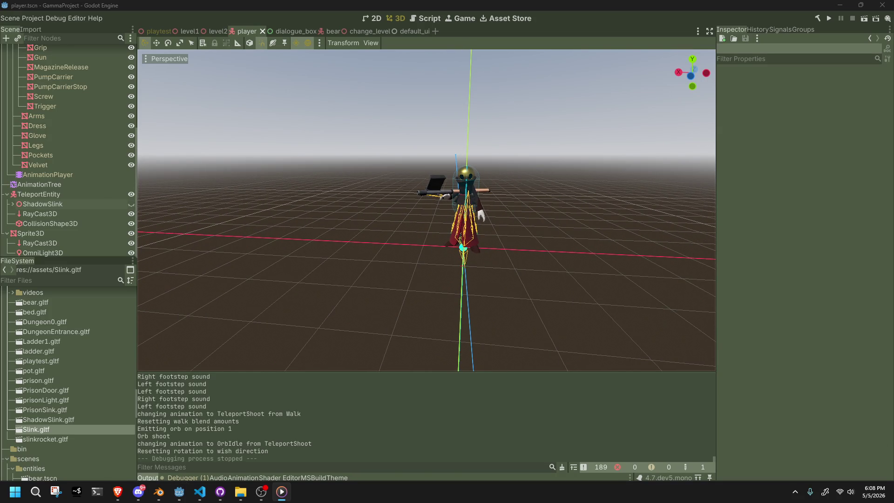
Step: Check the ShadowSlink, RayCast3D and CollisionShape3D nodes and save the player scene with Ctrl+S
left_click(516, 267)
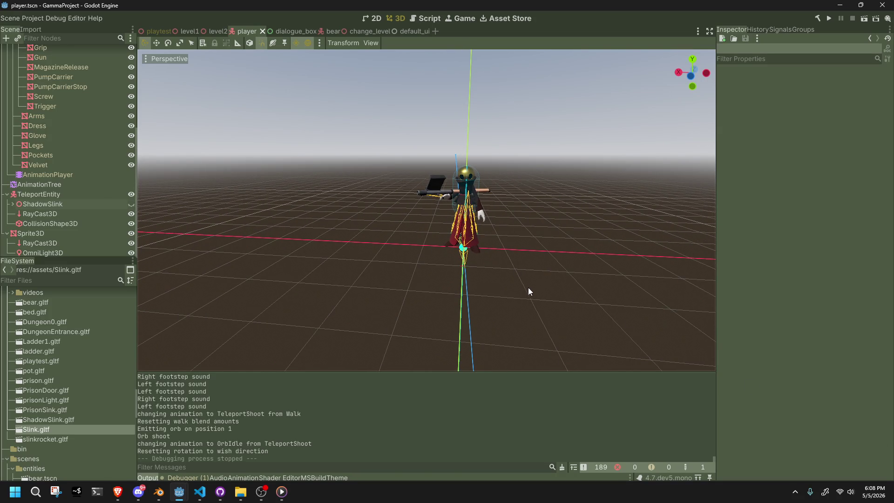
mouse_move(220, 493)
key("alt+Tab")
left_click(87, 204)
left_click(82, 213)
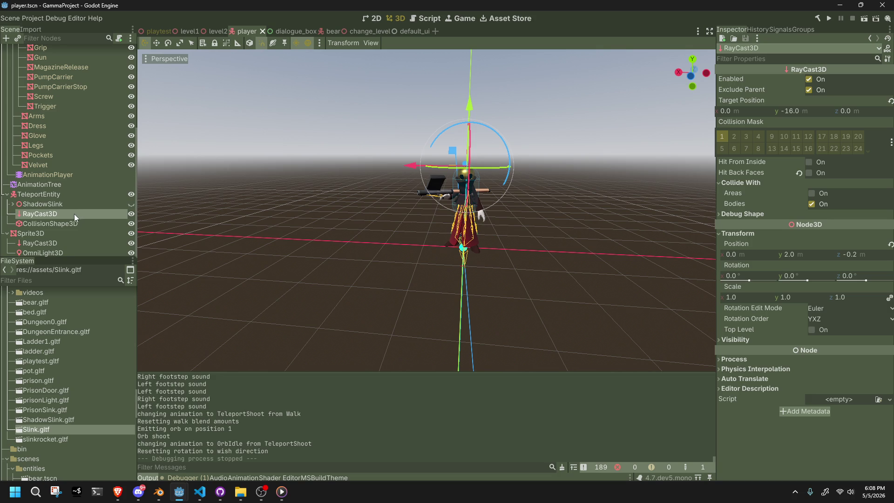
left_click(78, 224)
left_click(356, 235)
scroll(366, 237, "up", 5)
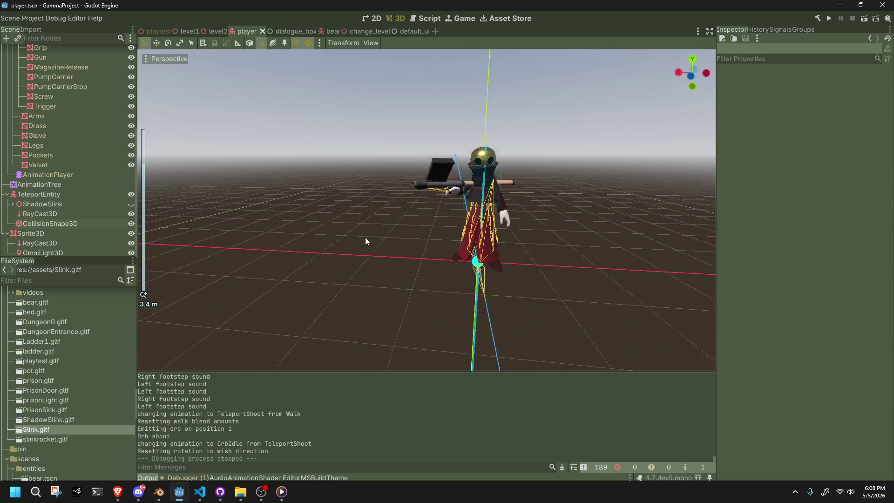
key("ctrl+s")
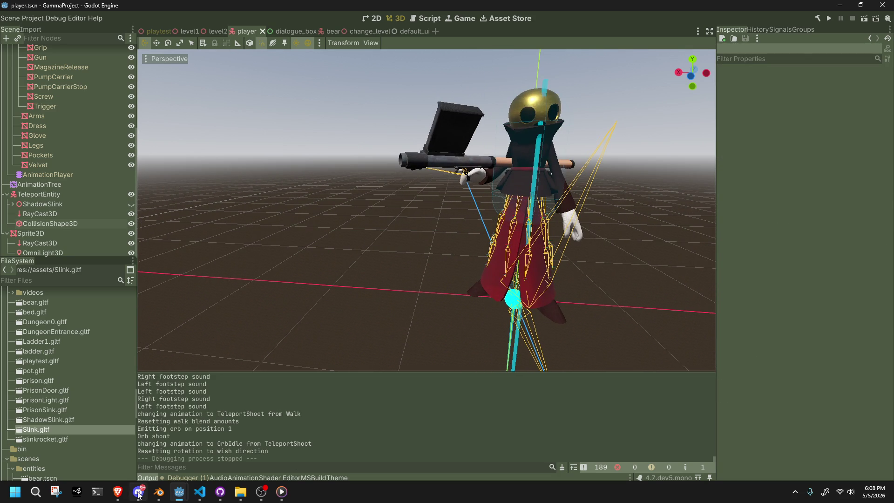
left_click(159, 491)
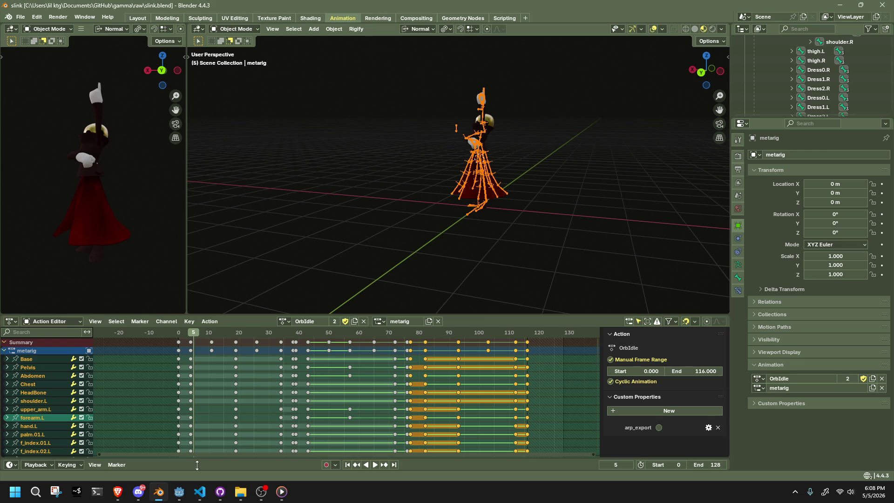
Step: Load the Walk action onto the rig and preview its playback from frame 0
left_click(284, 321)
left_click(298, 397)
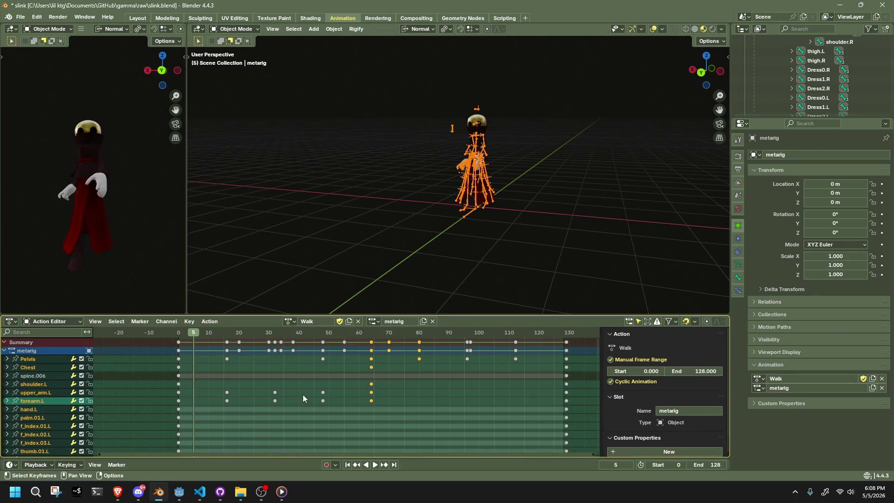
scroll(356, 296, "up", 3)
key("space")
left_click_drag(219, 333, 178, 335)
key("space")
Step: Replay the Walk animation from different angles, checking the pose at frame 27
left_click(288, 322)
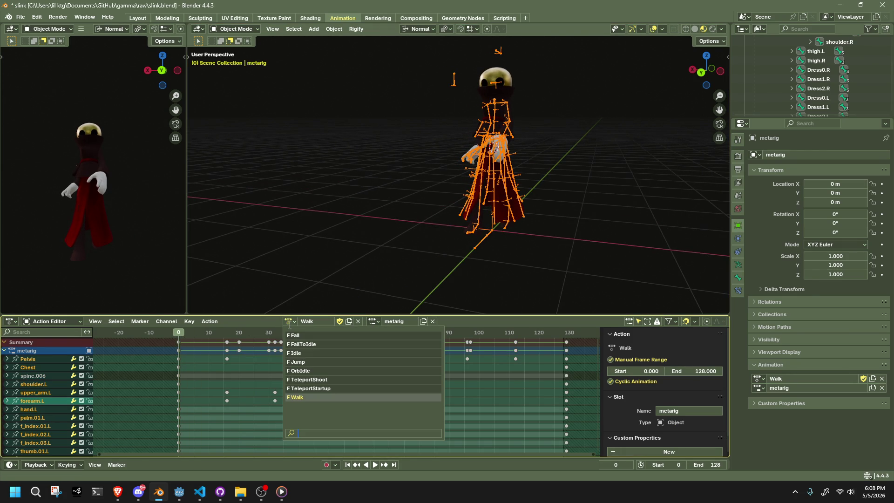
mouse_move(292, 247)
middle_mouse_down()
mouse_move(341, 272)
mouse_move(424, 273)
mouse_move(364, 265)
mouse_move(298, 280)
middle_mouse_up()
key("space")
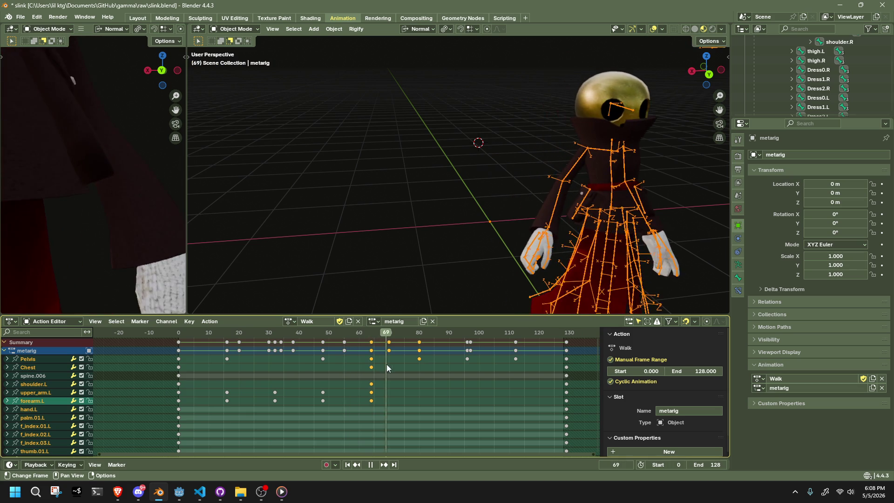
left_click_drag(359, 362, 260, 363)
left_click(286, 300)
key("space")
mouse_move(318, 301)
middle_mouse_down()
mouse_move(427, 279)
mouse_move(477, 281)
middle_mouse_up()
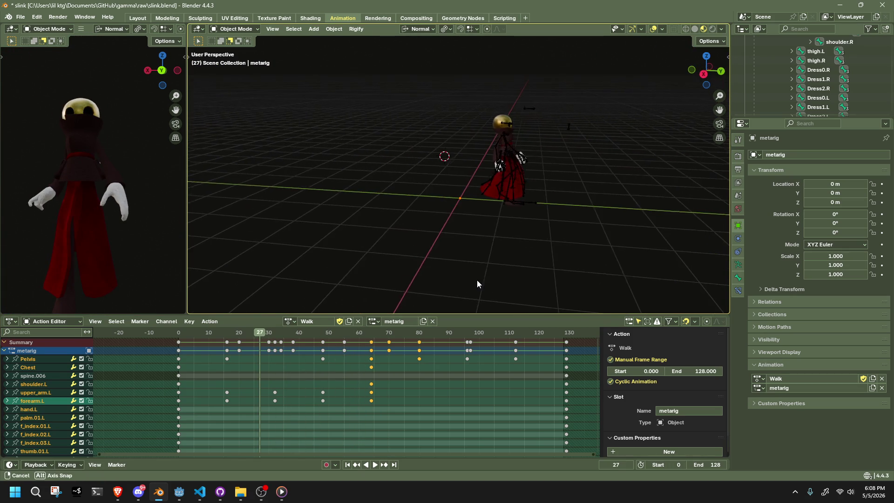
key("Escape")
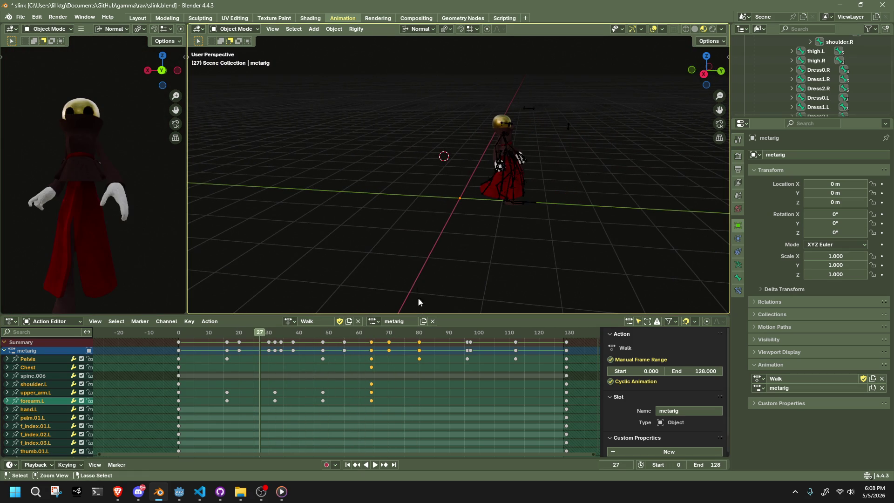
Step: Select the armature, rewind the timeline to frame -1, and rerun the Godot project
key("a")
left_click_drag(340, 332, 176, 337)
key("alt+Tab")
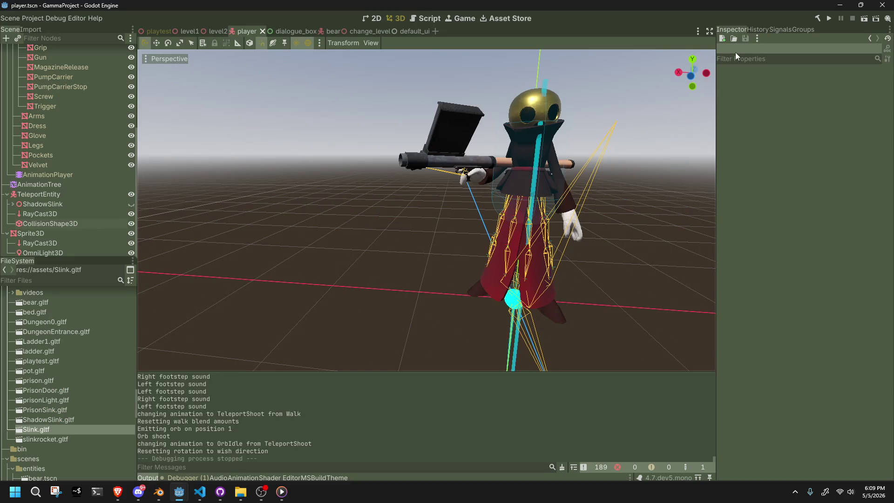
left_click(832, 19)
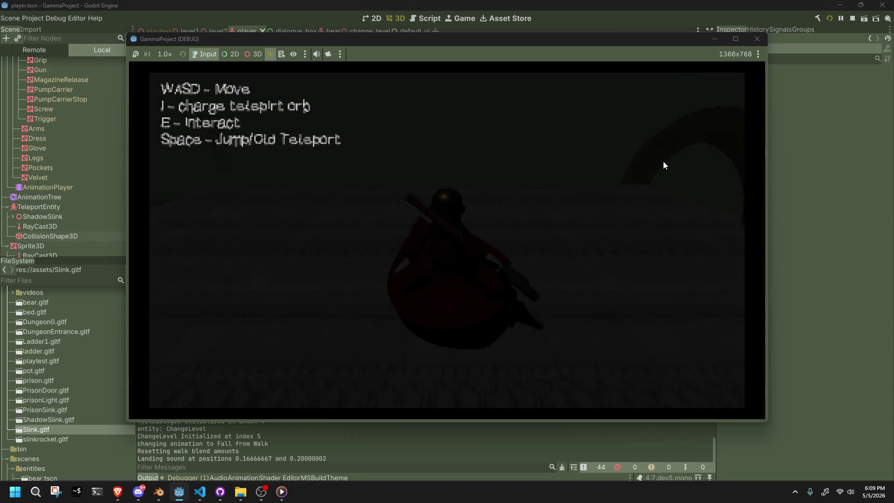
Step: Walk Slink around the level with the A and W keys, then close the game
key("a")
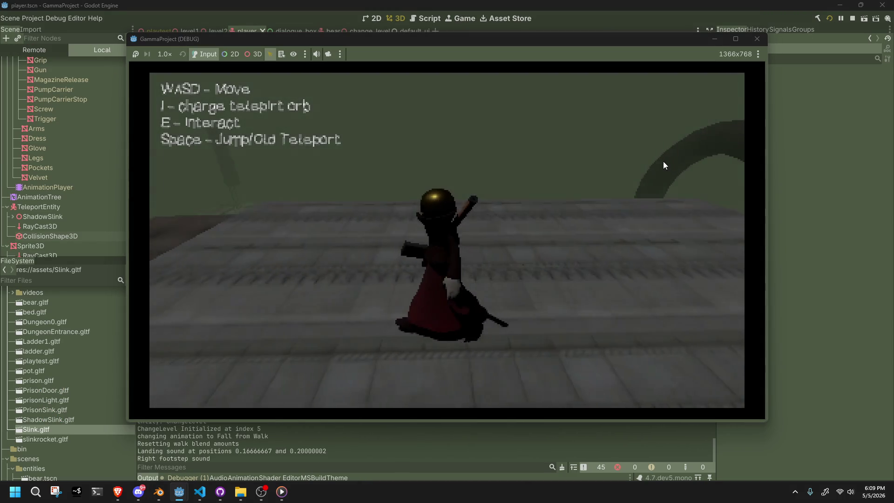
key("w")
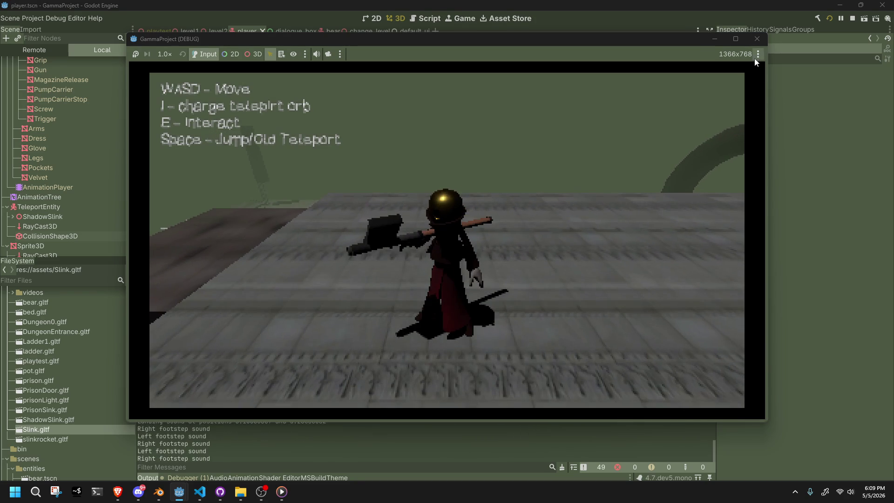
left_click(755, 42)
Step: Switch the rig's action from Walk to Idle at frame 0 and make a single-user copy
key("alt+Tab")
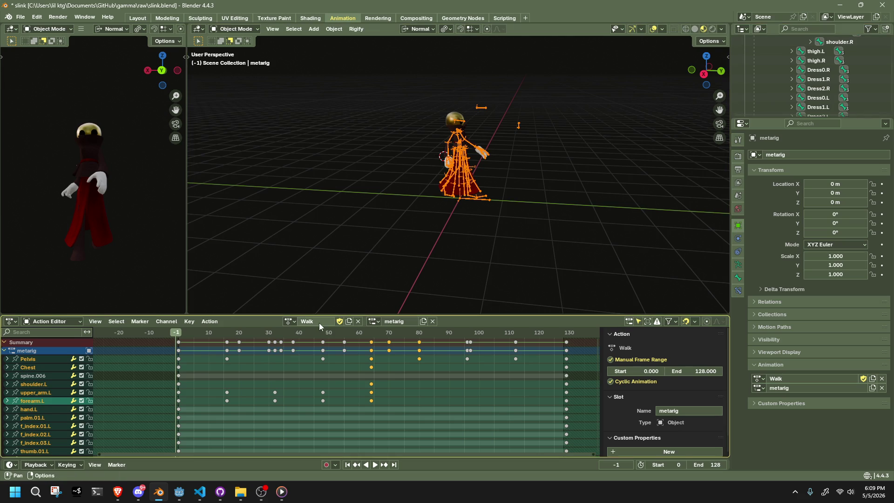
left_click(289, 322)
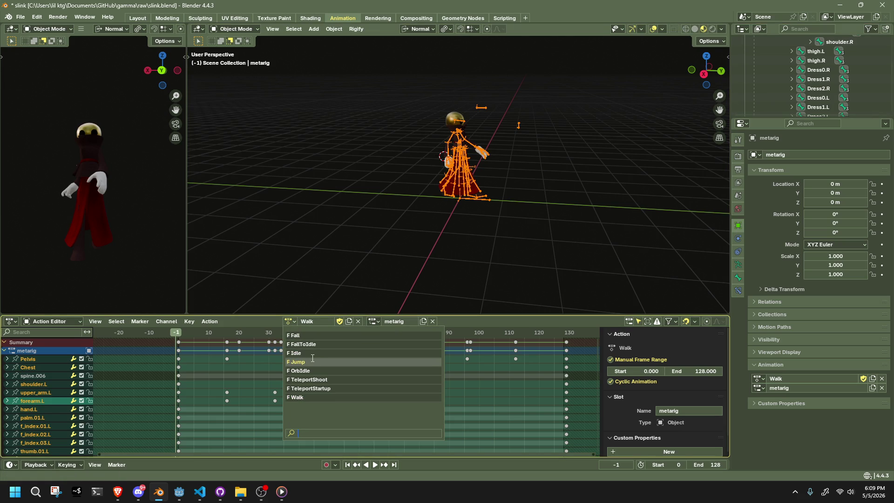
left_click(295, 353)
left_click(179, 332)
left_click(335, 322)
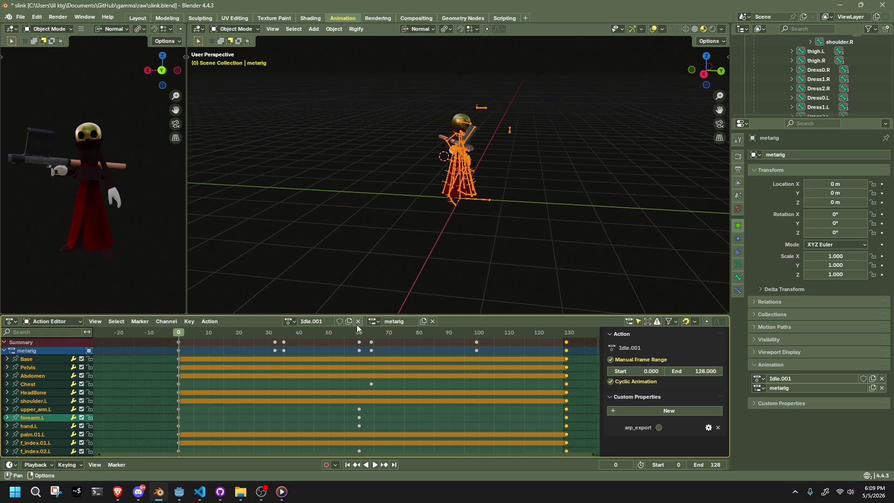
Step: Unlink the Idle.001 copy, reassign the shared Idle action to the rig, and save
left_click(290, 322)
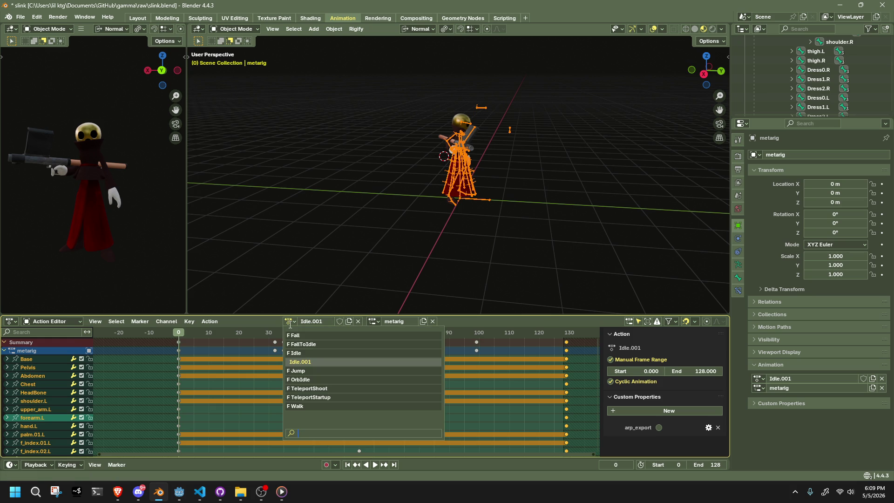
left_click(300, 354)
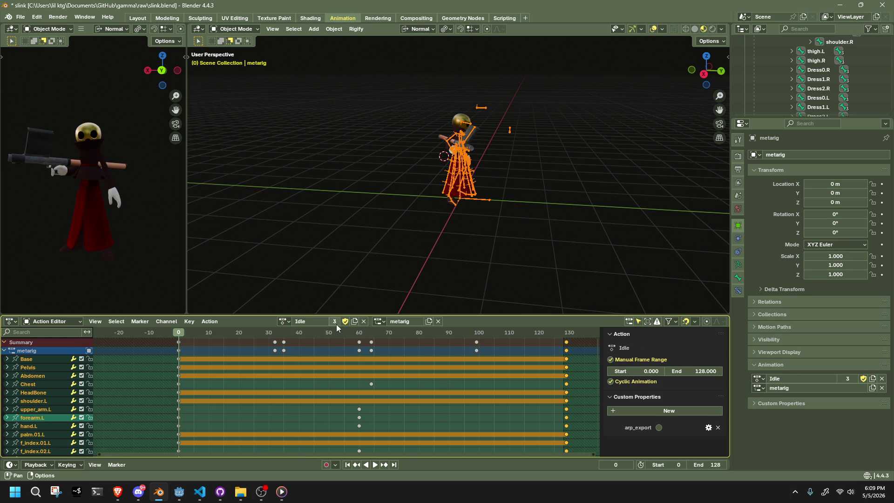
left_click(286, 322)
left_click(297, 362)
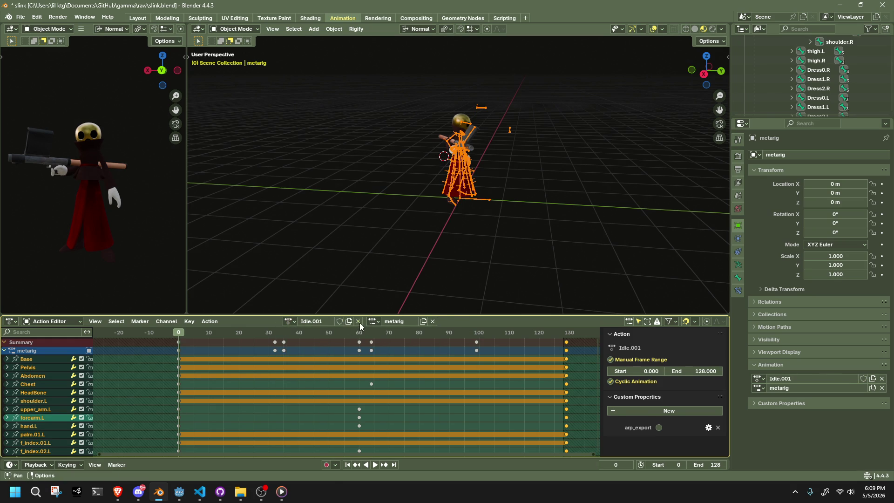
left_click(364, 321)
left_click(330, 322)
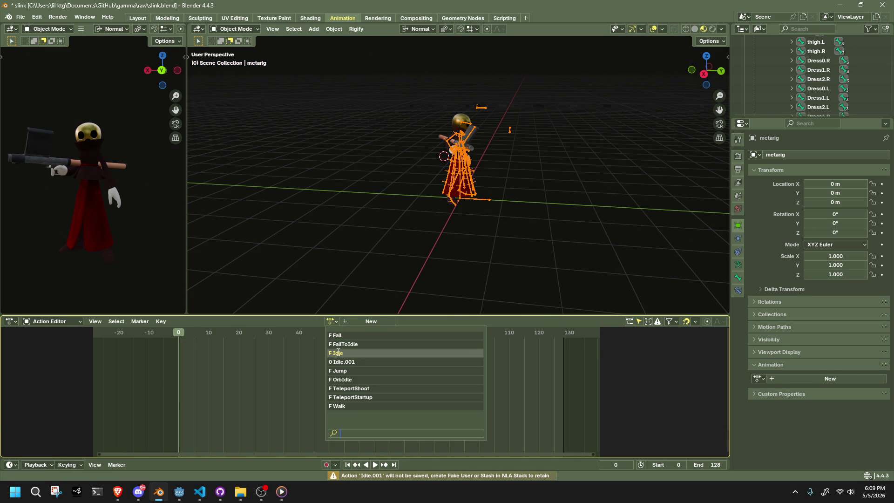
left_click(339, 353)
key("ctrl+s")
left_click(21, 17)
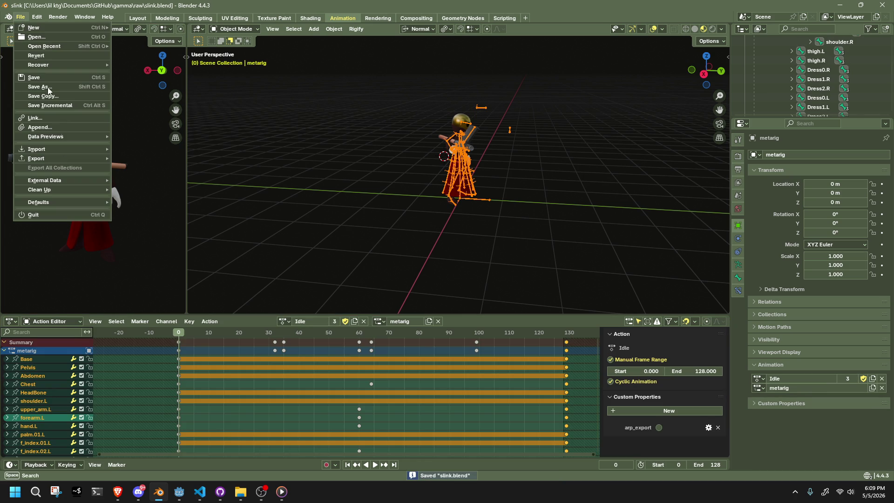
Step: Purge unused data through File > Clean Up, confirm the deletion, and recheck the action list
mouse_move(91, 190)
left_click(138, 191)
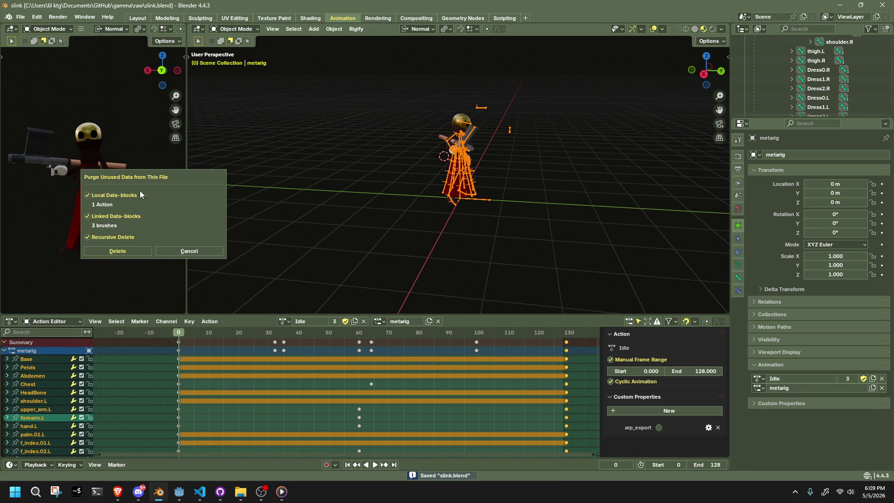
left_click(138, 250)
left_click(284, 321)
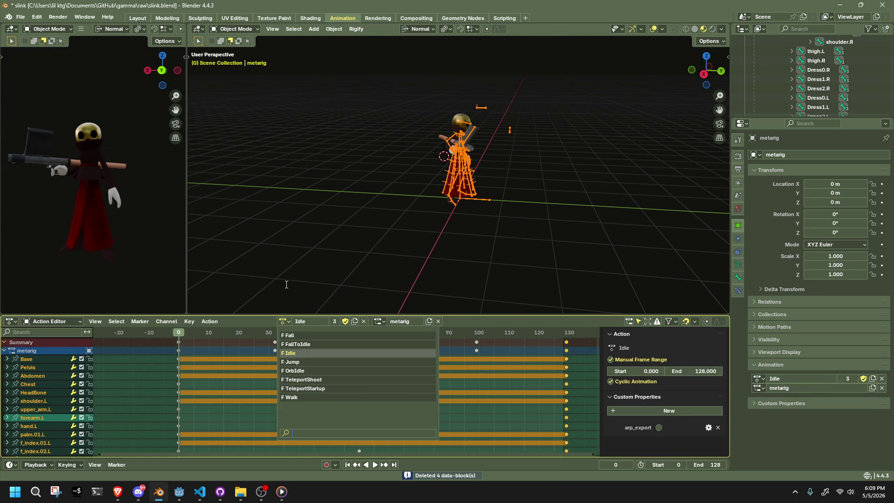
key("Escape")
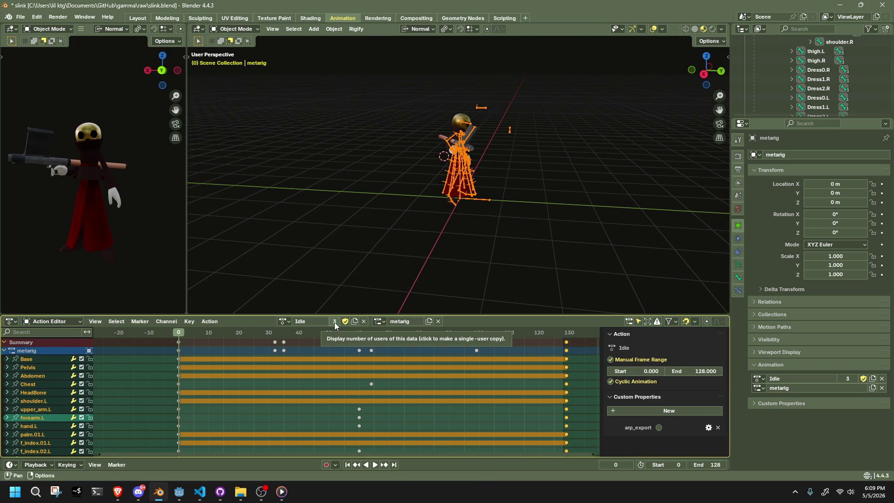
key("alt+Tab")
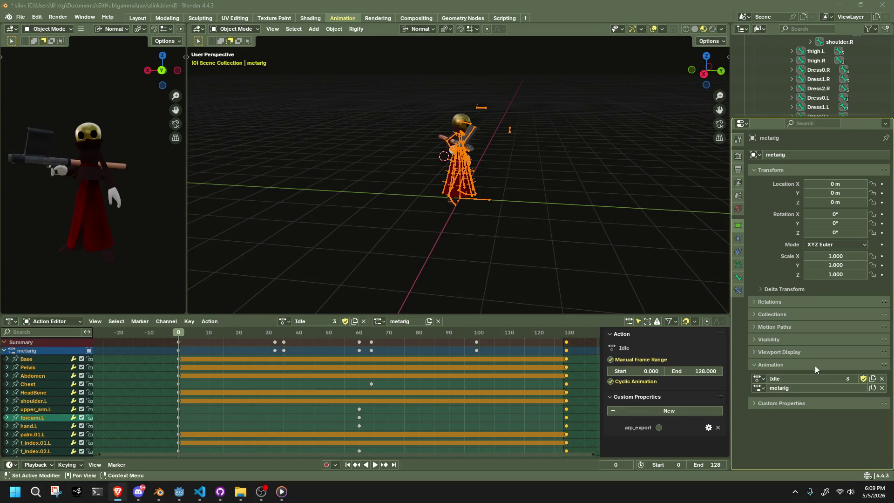
left_click(189, 321)
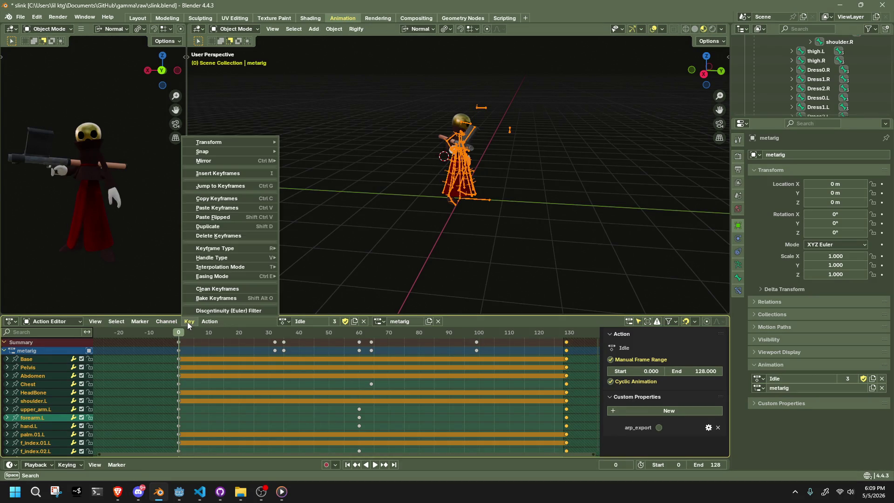
mouse_move(203, 323)
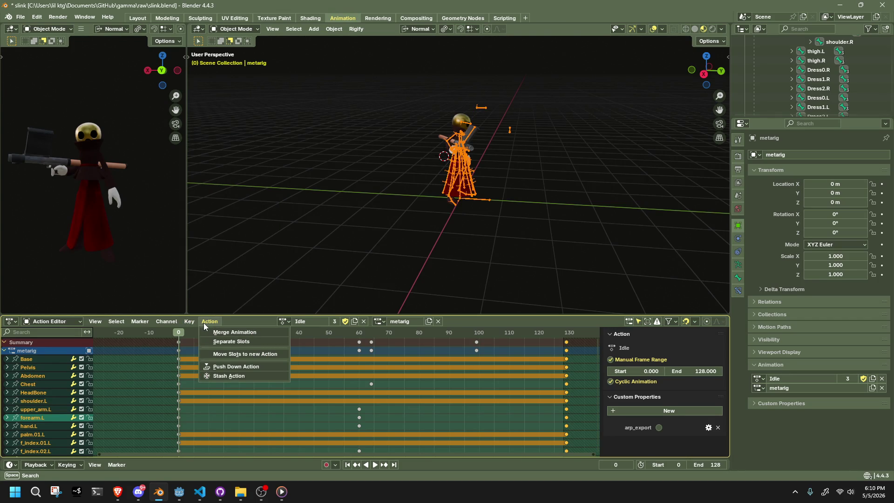
left_click(234, 331)
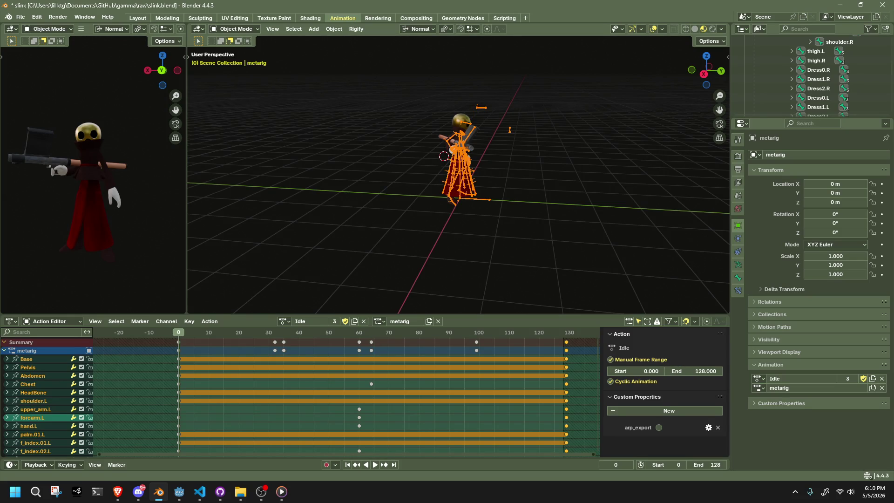
key("alt+Tab")
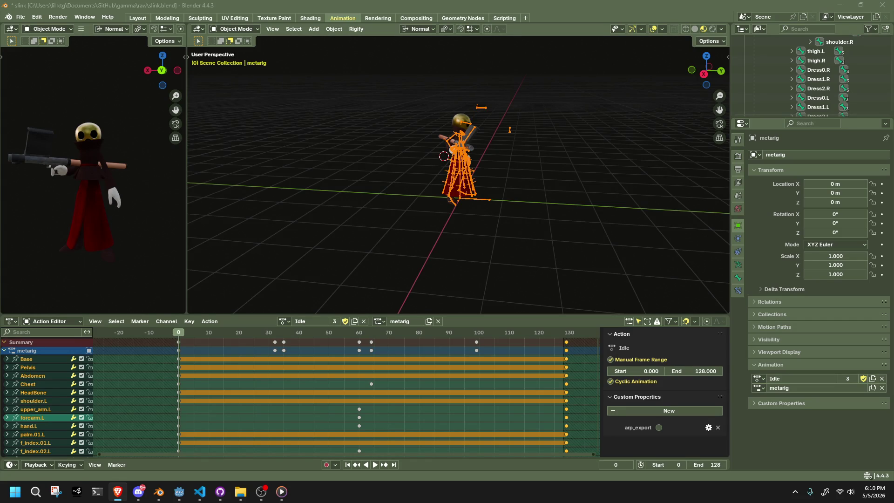
left_click(285, 321)
left_click(289, 321)
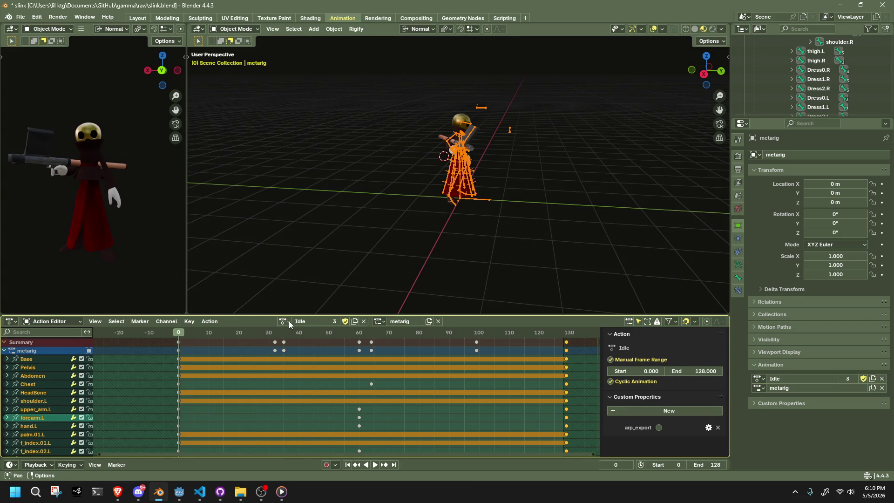
left_click(47, 321)
left_click(76, 321)
left_click(95, 322)
left_click(708, 428)
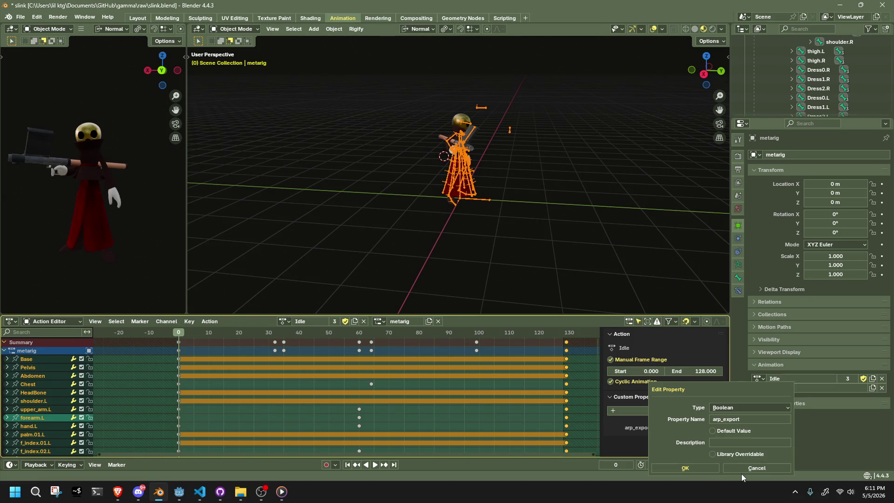
left_click(741, 470)
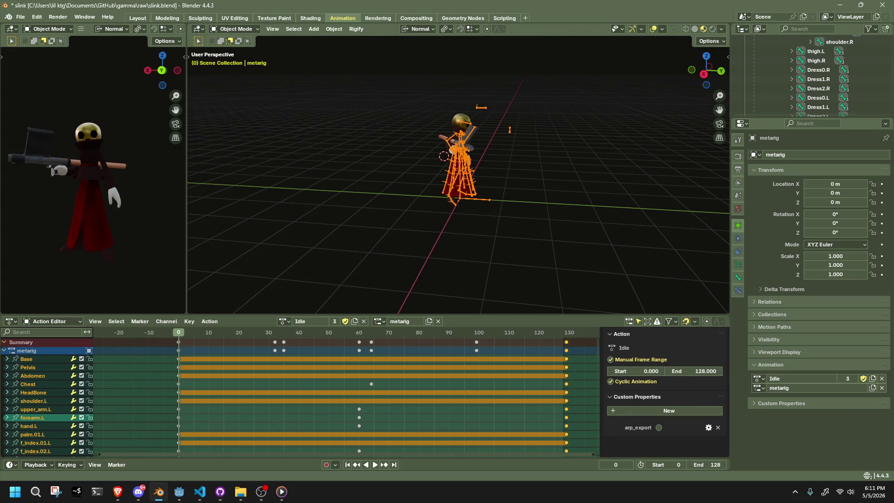
key("alt+Tab")
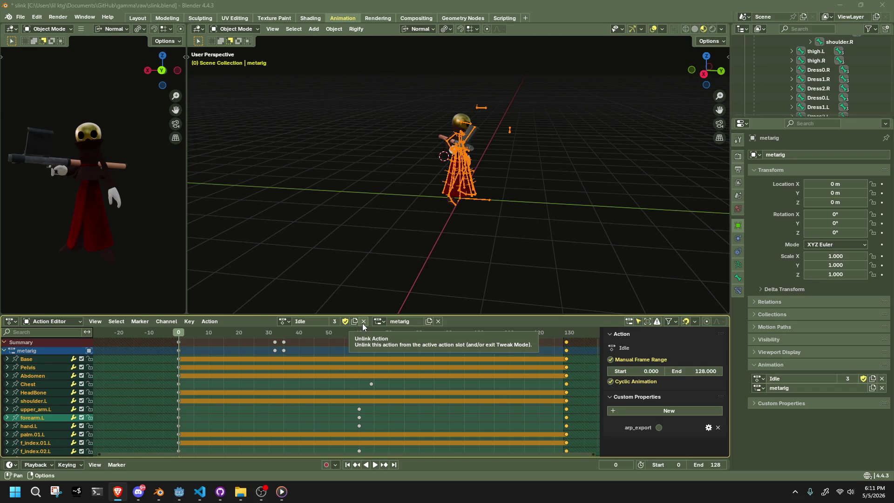
Step: Unlink and reassign the Idle action on the rig, then deselect the armature in the viewport
left_click(282, 321)
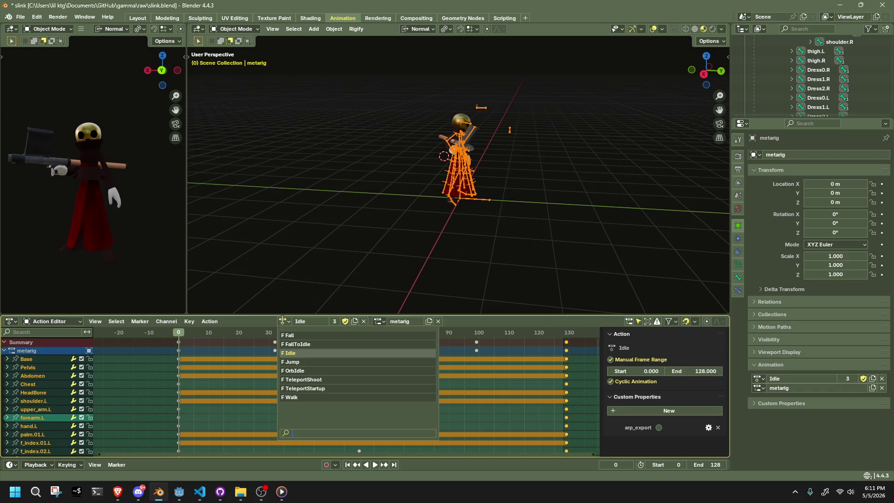
left_click(362, 323)
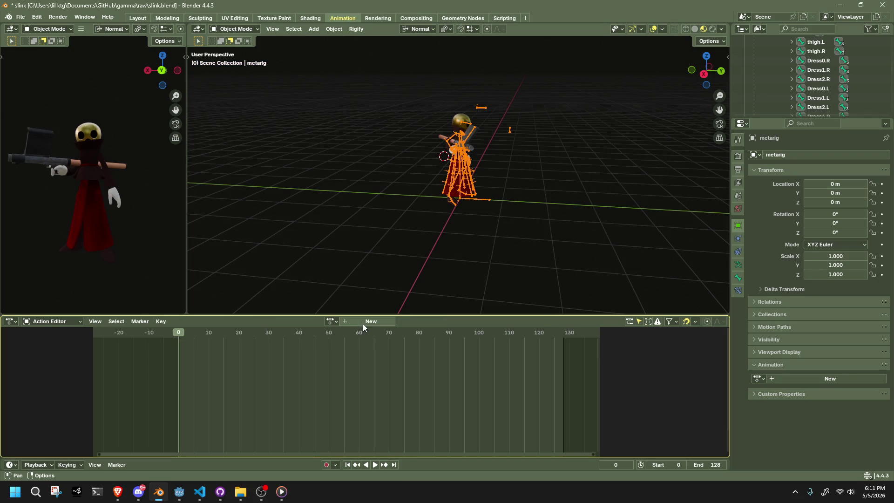
left_click(334, 322)
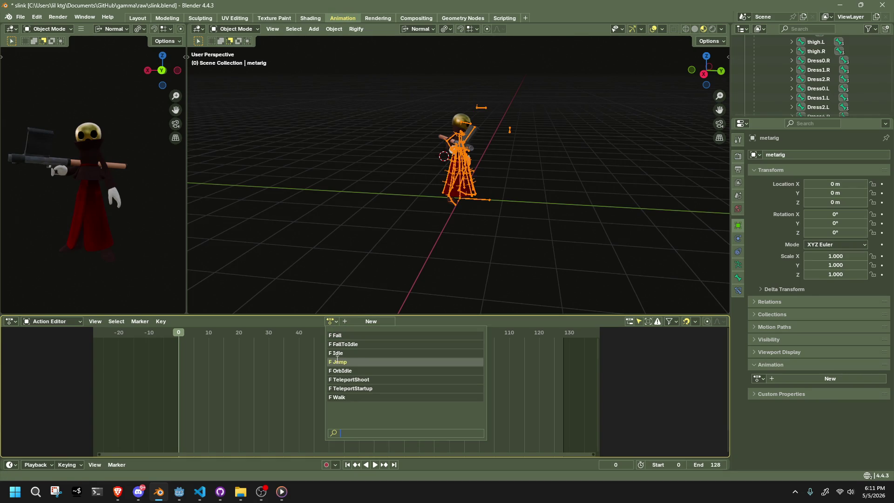
left_click(335, 354)
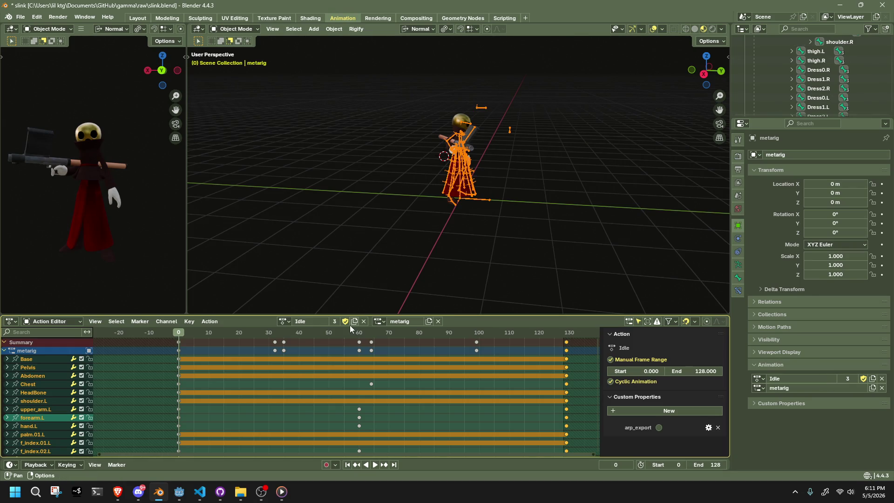
left_click(285, 322)
key("Escape")
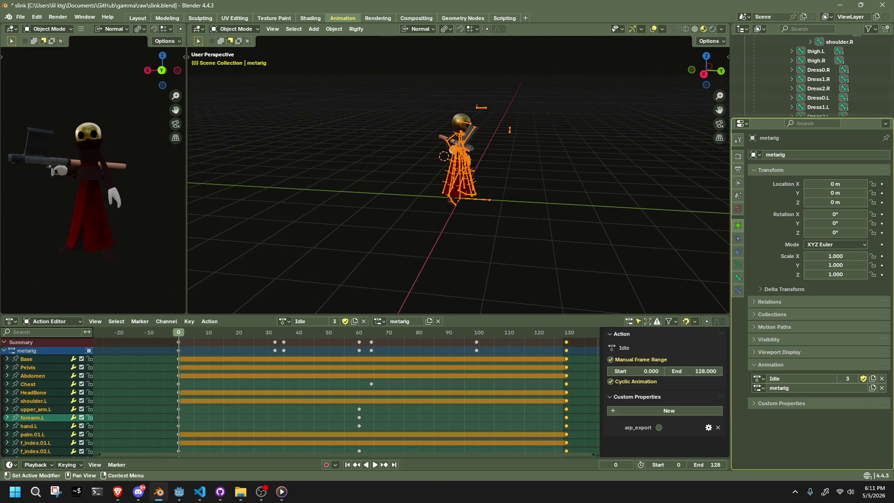
key("alt+Tab")
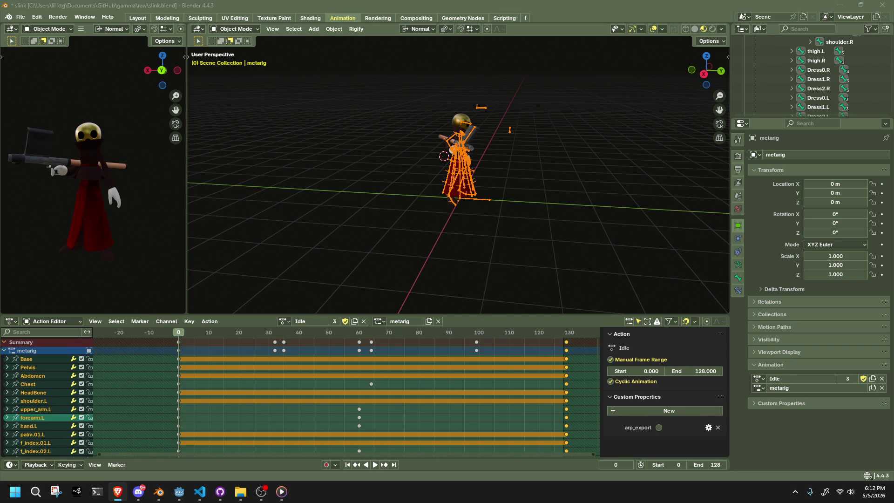
left_click(498, 232)
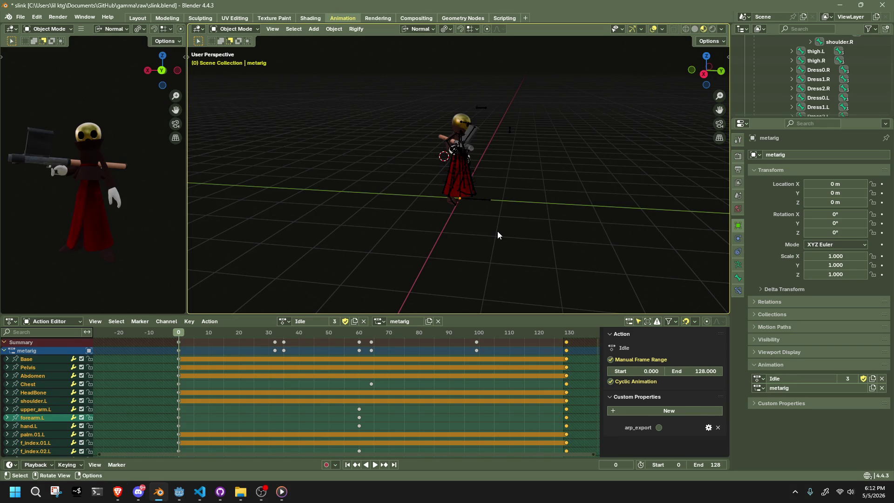
Step: Export the animated character as Slink.gltf through File > Export > glTF 2.0
key("q")
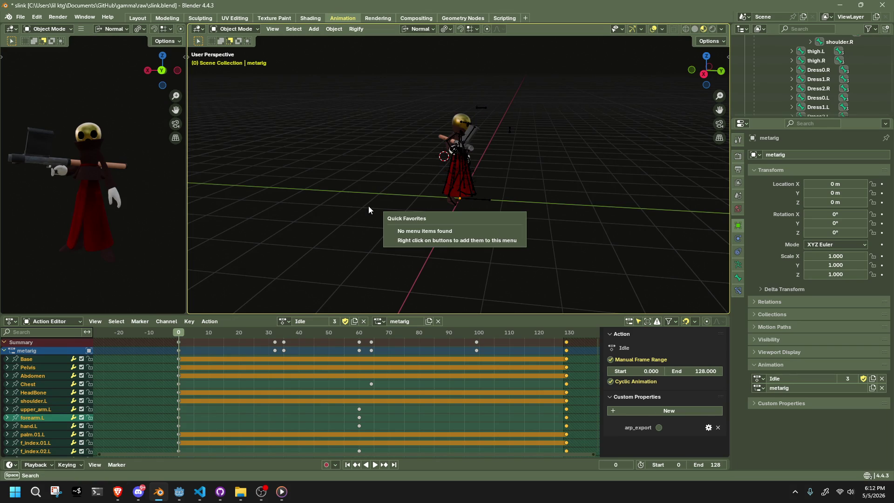
left_click(21, 17)
mouse_move(74, 153)
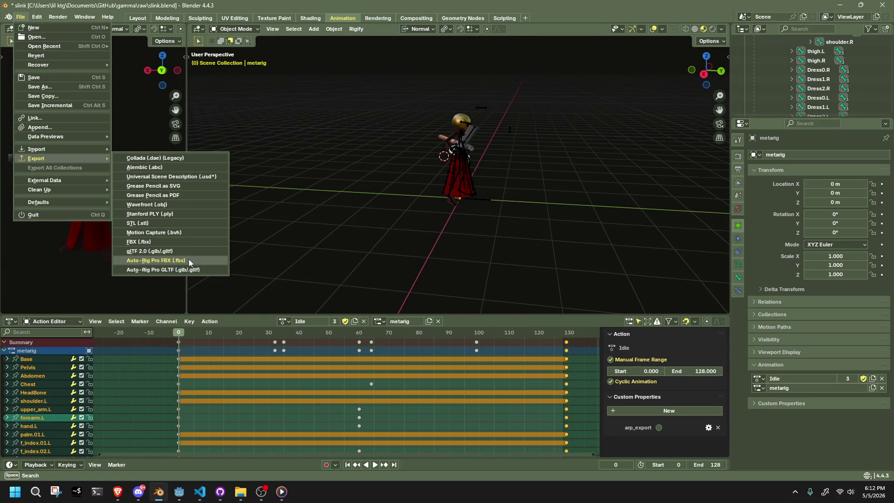
right_click(181, 251)
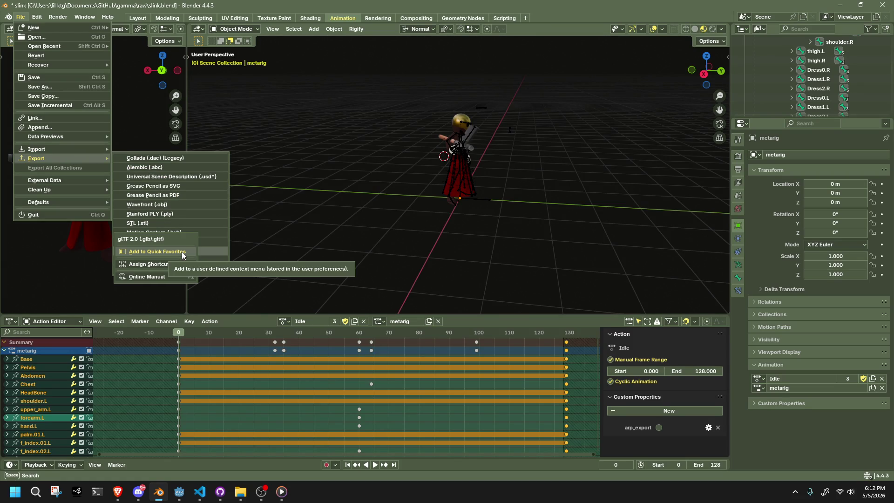
key("Escape")
left_click(182, 252)
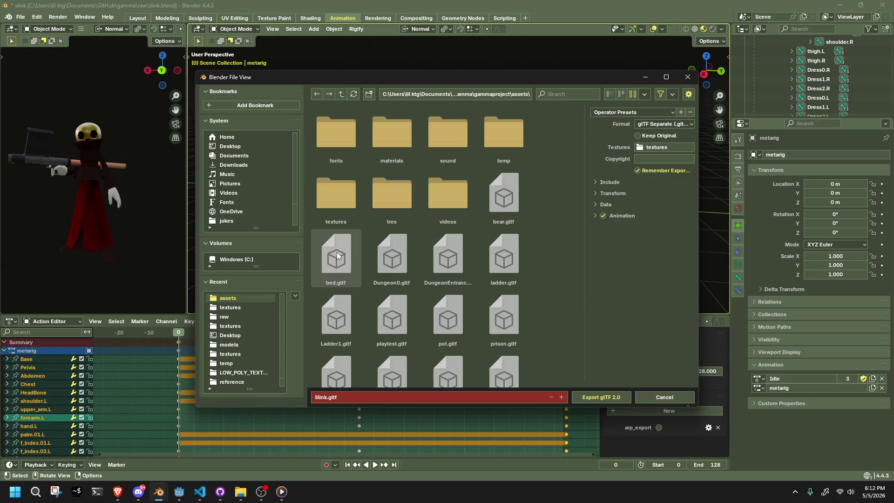
right_click(588, 397)
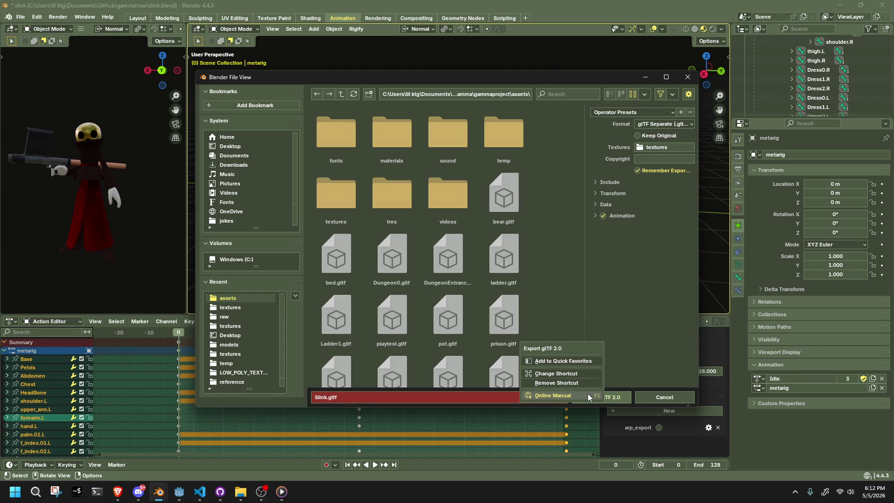
right_click(613, 397)
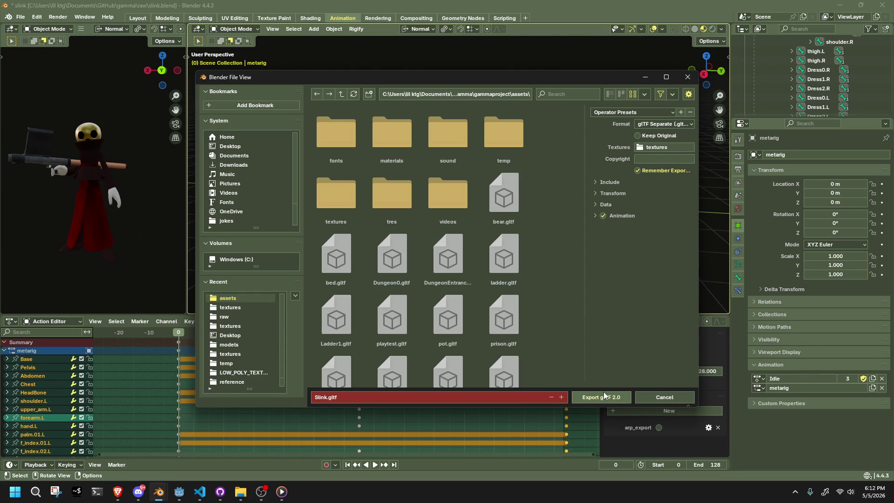
left_click(604, 395)
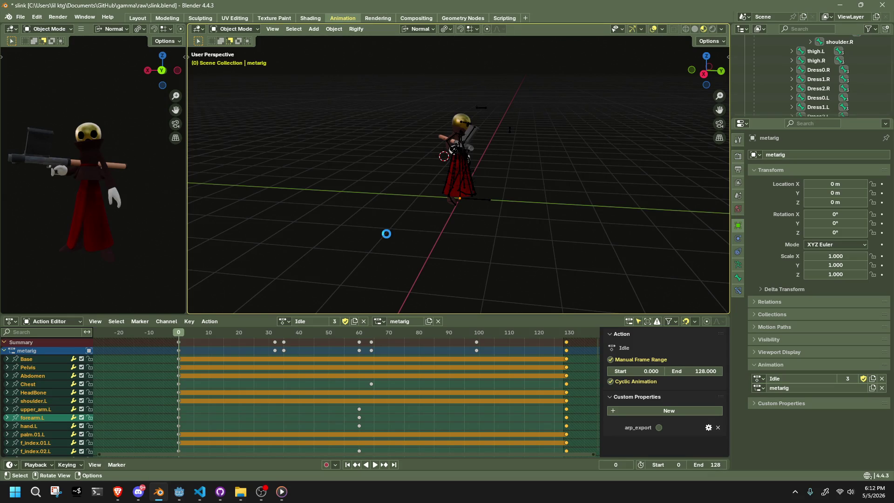
key("alt+Tab")
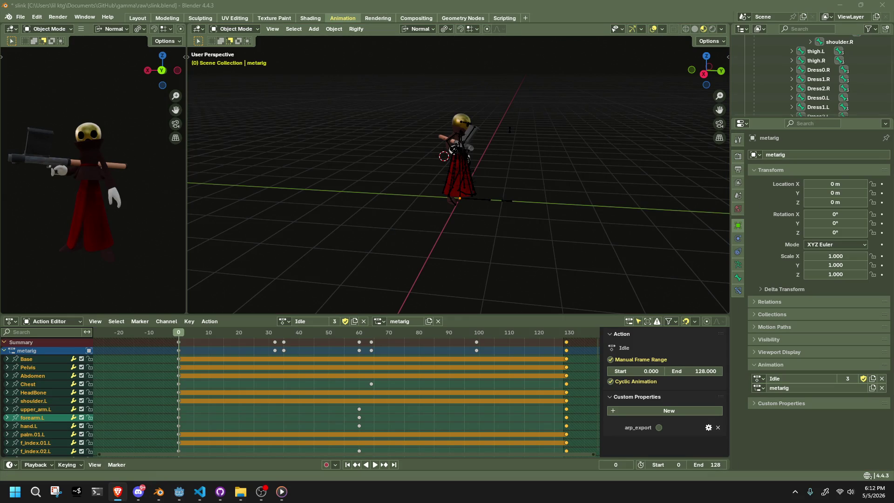
key("alt+Tab")
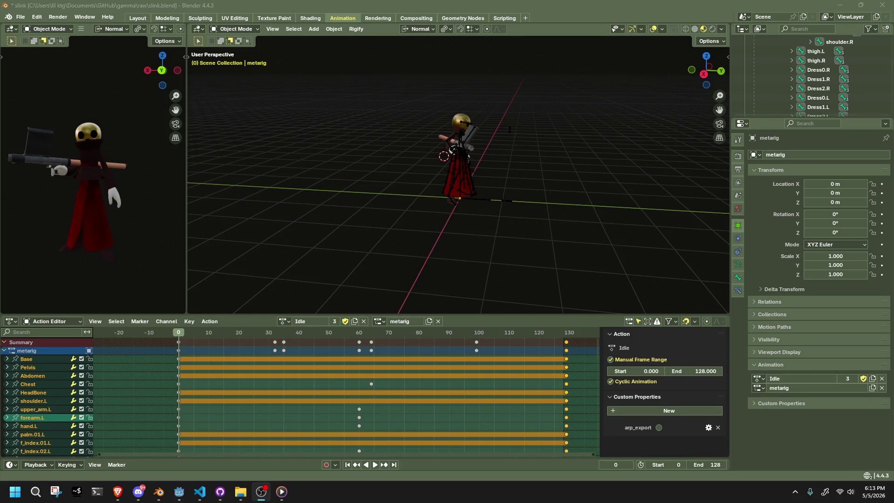
key("alt+Tab")
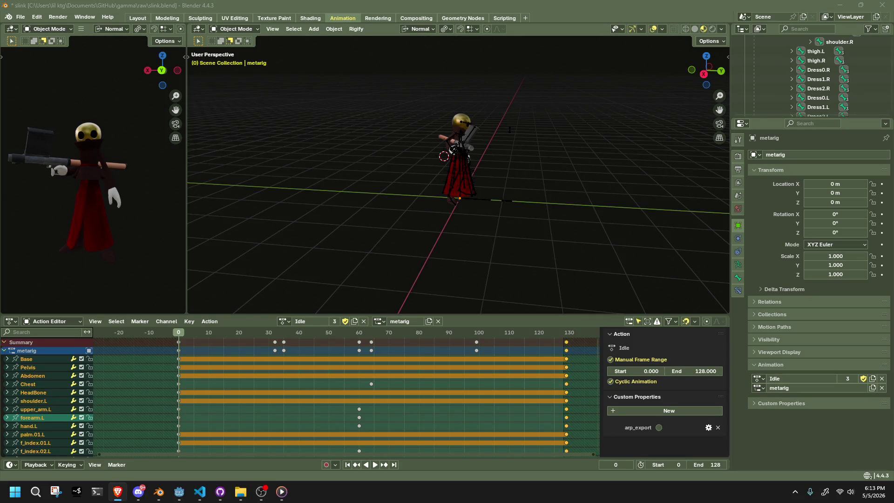
key("alt+Tab")
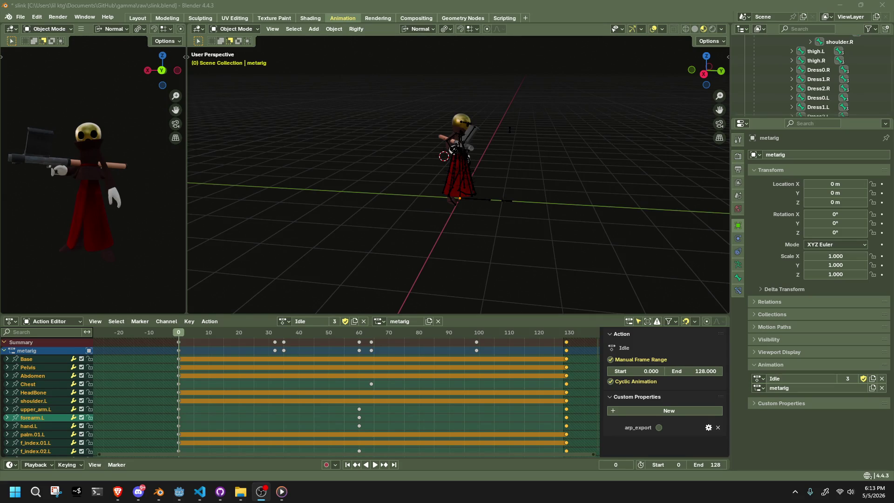
key("alt+Tab")
key("alt+Tab")
Step: Zoom in on the character's front, play the animation and scrub to about frame 112
scroll(585, 172, "up", 5)
mouse_move(585, 171)
middle_mouse_down()
mouse_move(479, 150)
mouse_move(420, 151)
mouse_move(303, 115)
mouse_move(342, 132)
middle_mouse_up()
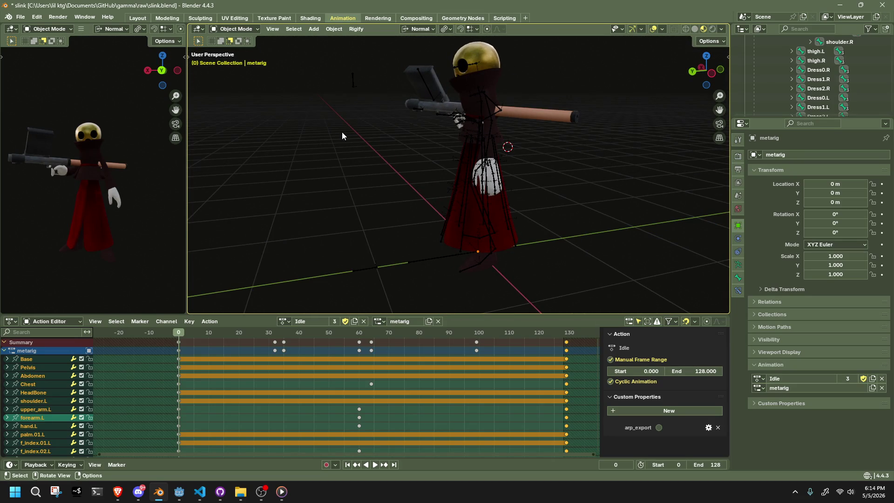
key("alt+Tab")
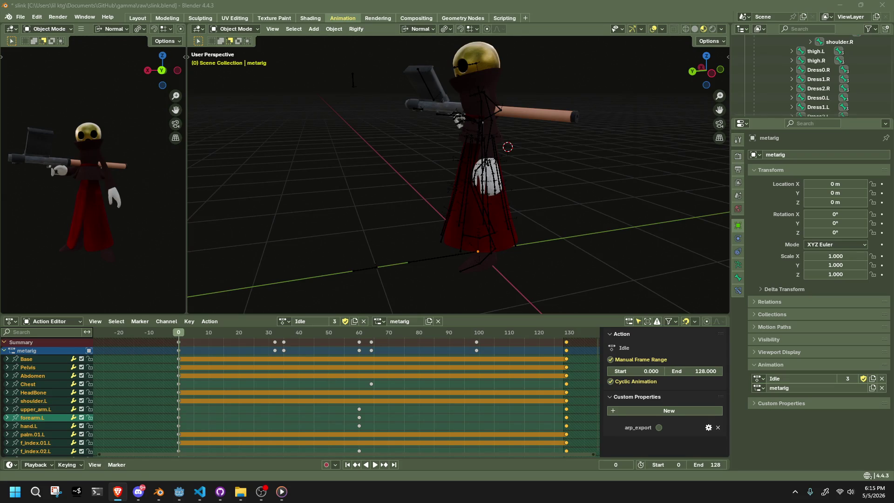
left_click(191, 329)
key("space")
mouse_move(388, 363)
left_mouse_down()
mouse_move(545, 381)
mouse_move(388, 384)
mouse_move(179, 348)
left_mouse_up()
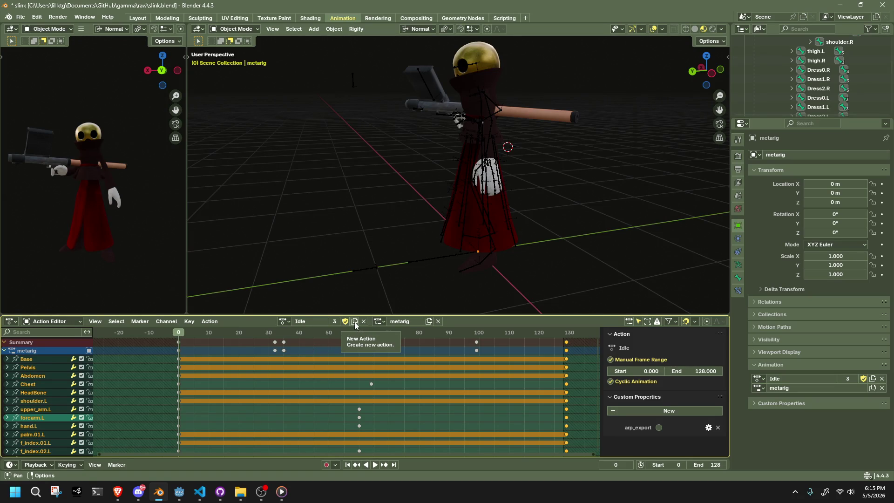
Step: Add the metarig.001 action slot, unlink it, and reassign the original metarig slot
left_click(429, 322)
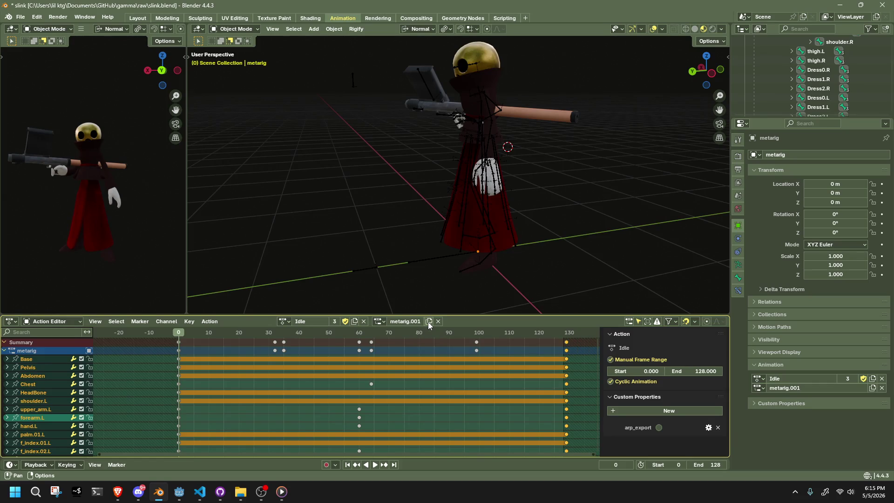
left_click(438, 322)
left_click(388, 324)
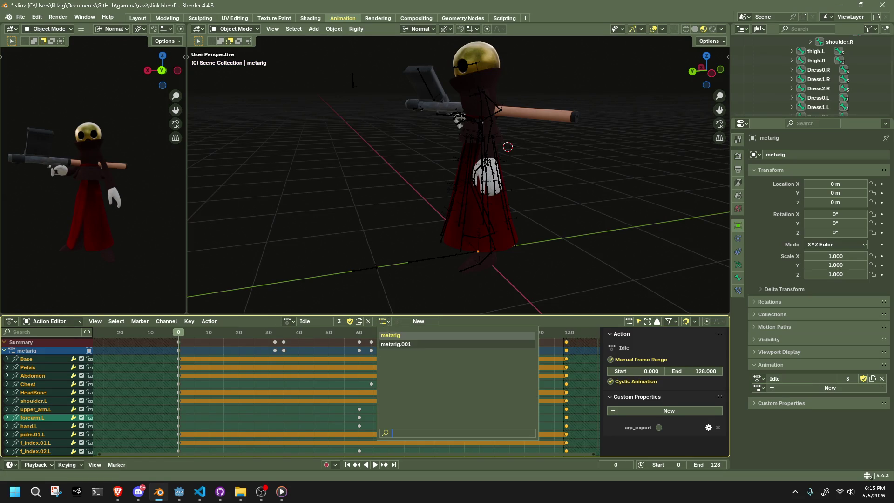
left_click(390, 336)
left_click(391, 320)
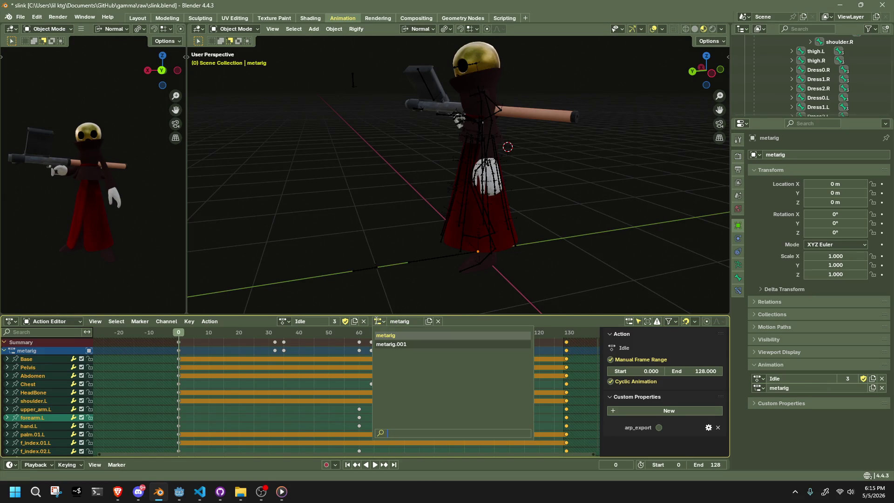
left_click(20, 16)
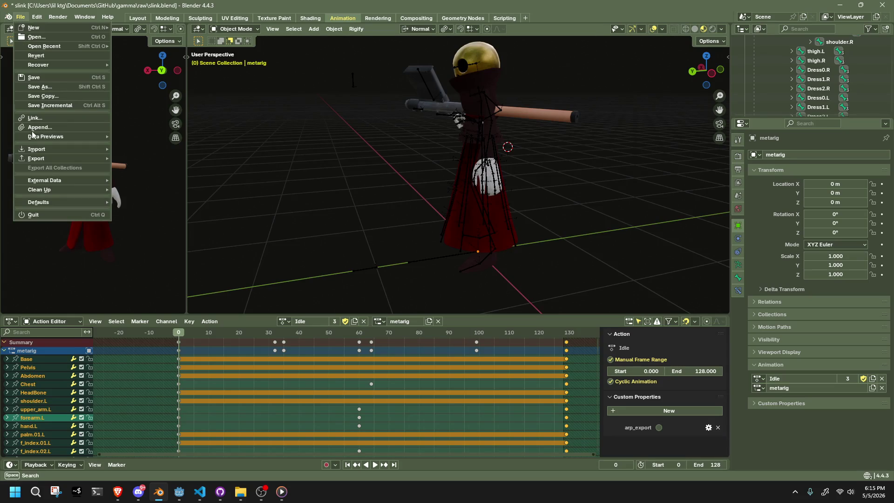
Step: Purge unused data from the file via File > Clean Up, confirming the deletion
mouse_move(61, 189)
left_click(127, 192)
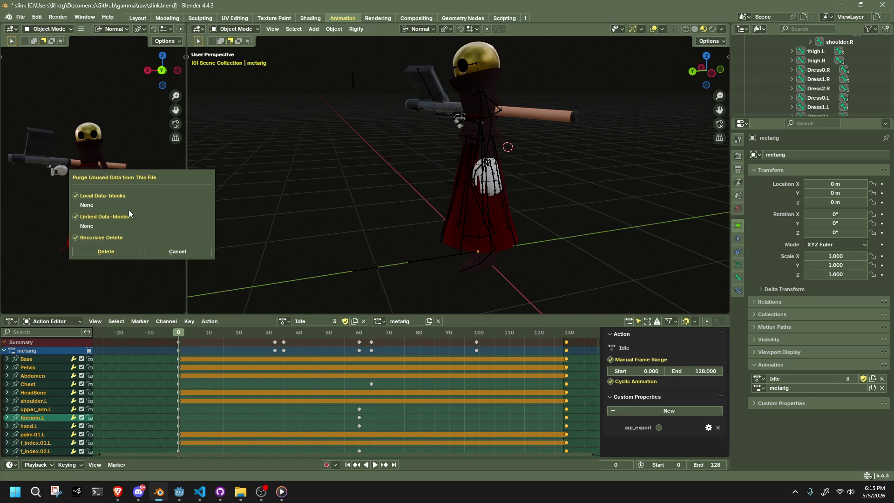
left_click(138, 252)
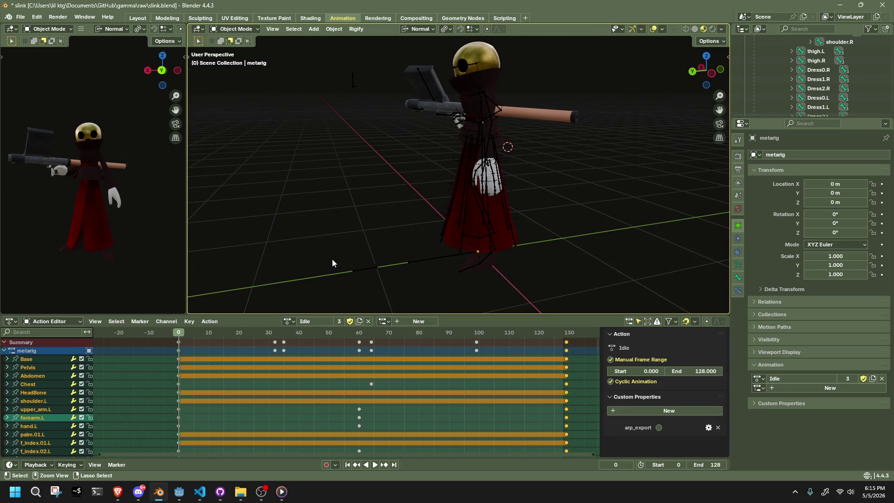
Step: Reassign the metarig action slot to the rig and open its action list
left_click(379, 321)
left_click(377, 324)
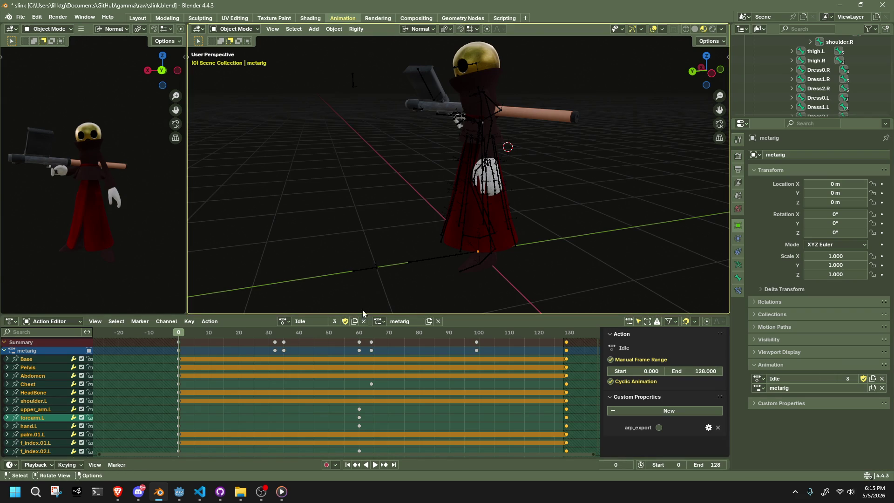
left_click(284, 322)
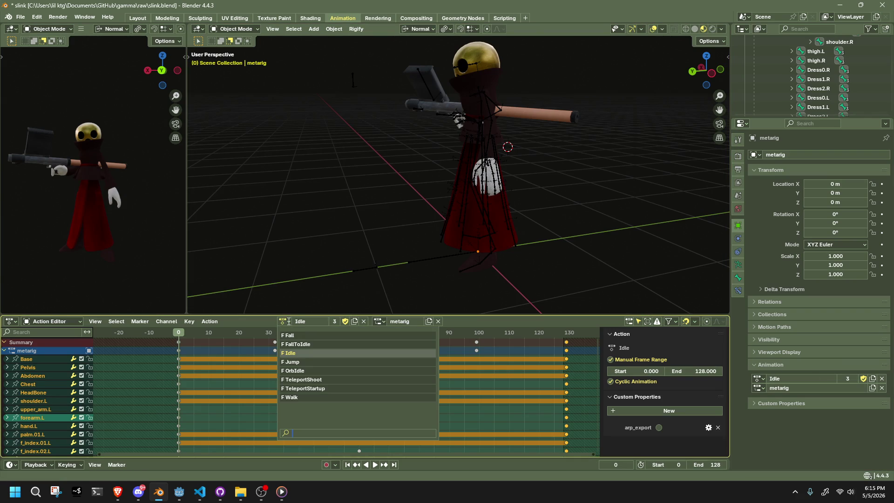
left_click(321, 396)
left_click(292, 322)
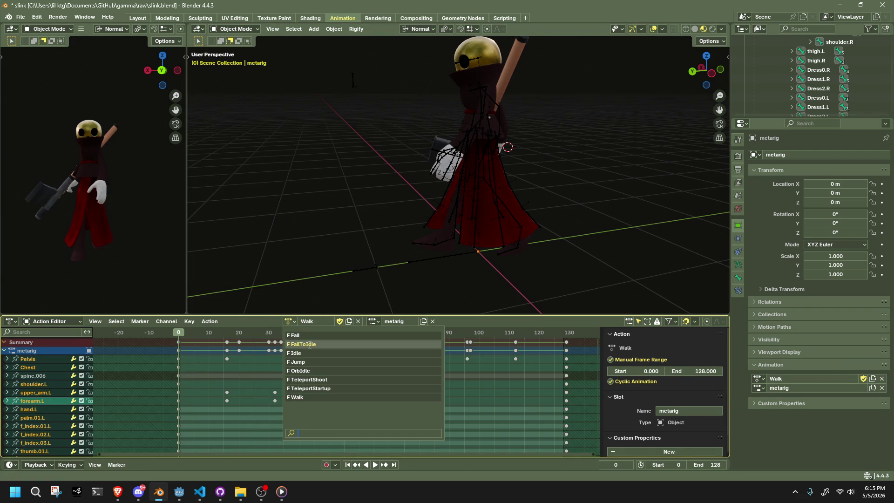
left_click(299, 353)
left_click(290, 322)
left_click(289, 335)
left_click(284, 323)
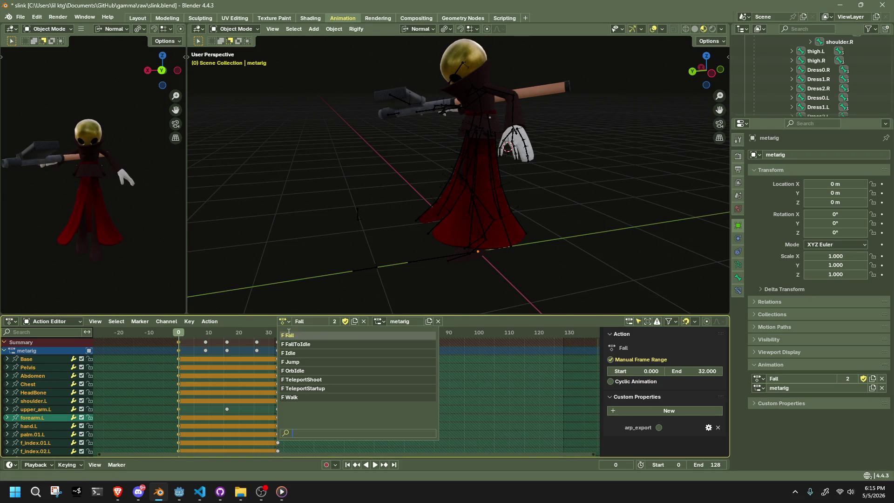
left_click(295, 345)
left_click(289, 321)
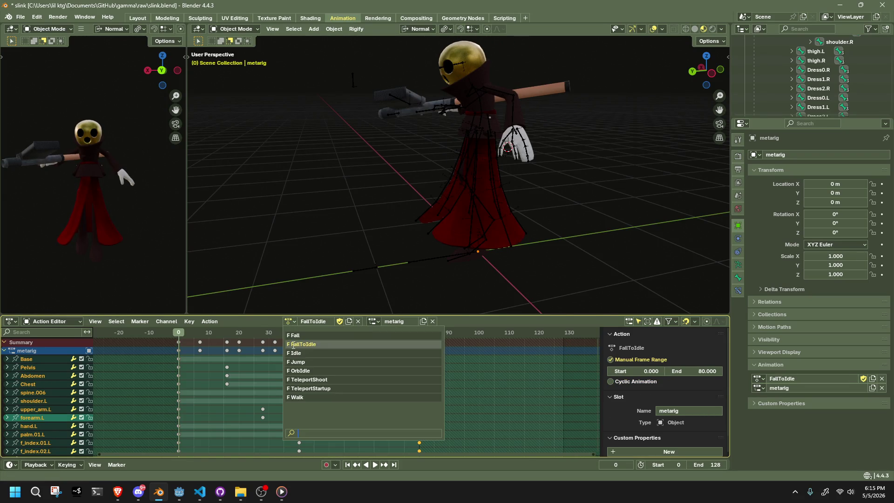
left_click(308, 370)
left_click(292, 323)
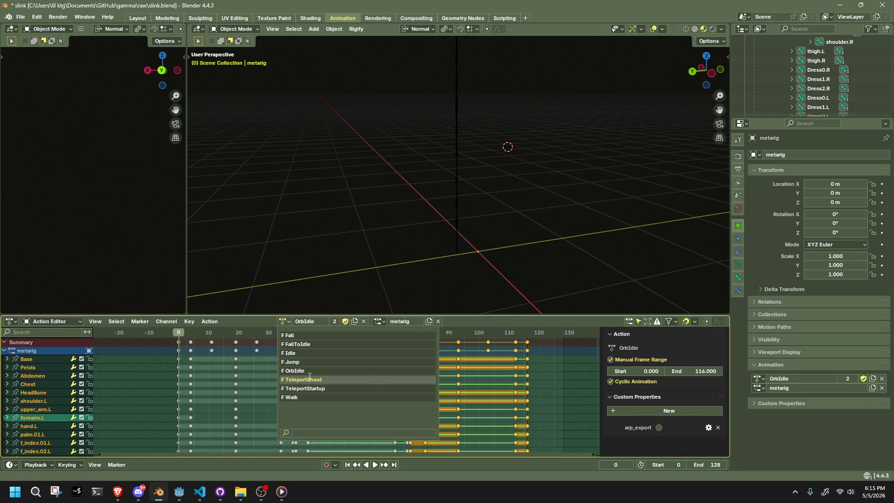
left_click(304, 379)
left_click(293, 323)
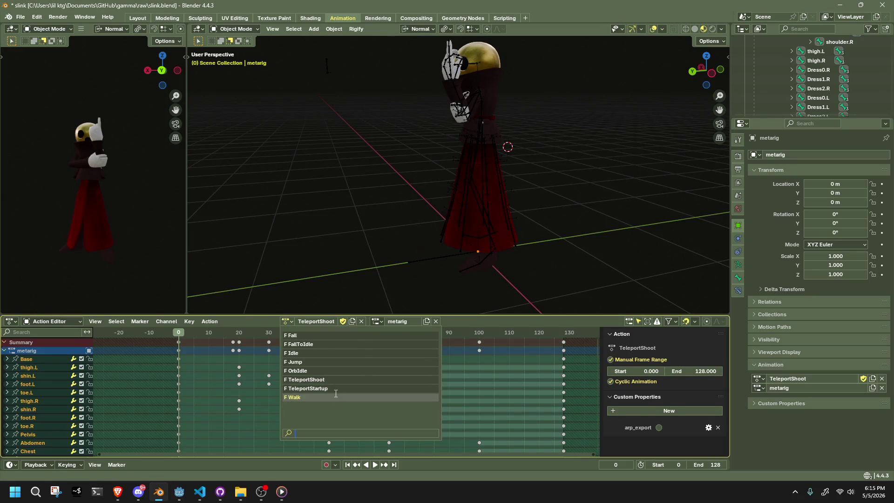
left_click(317, 372)
left_click(292, 323)
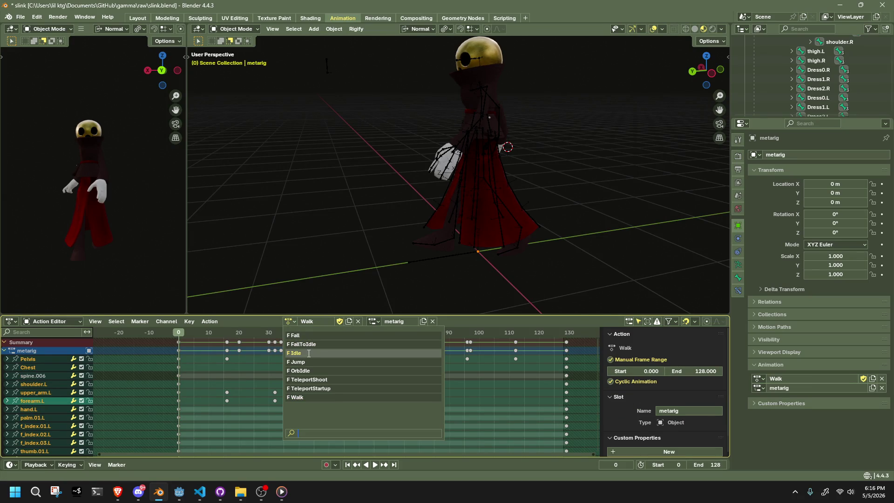
left_click(306, 354)
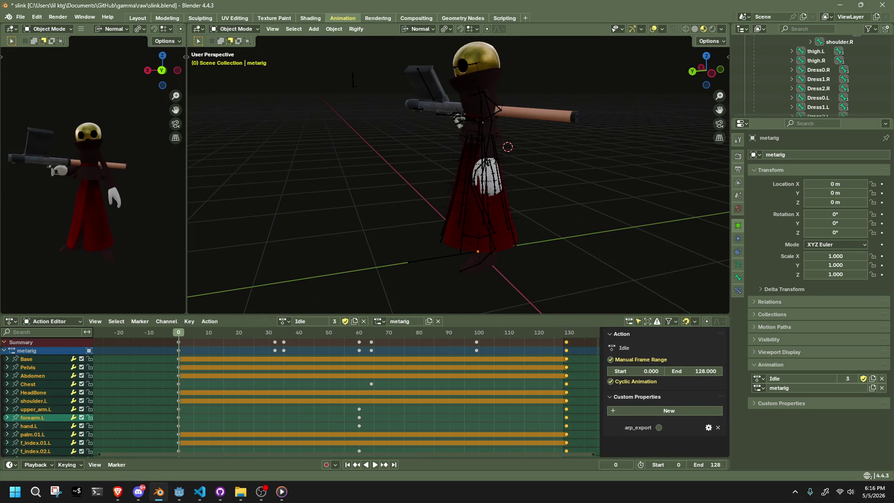
key("alt+Tab")
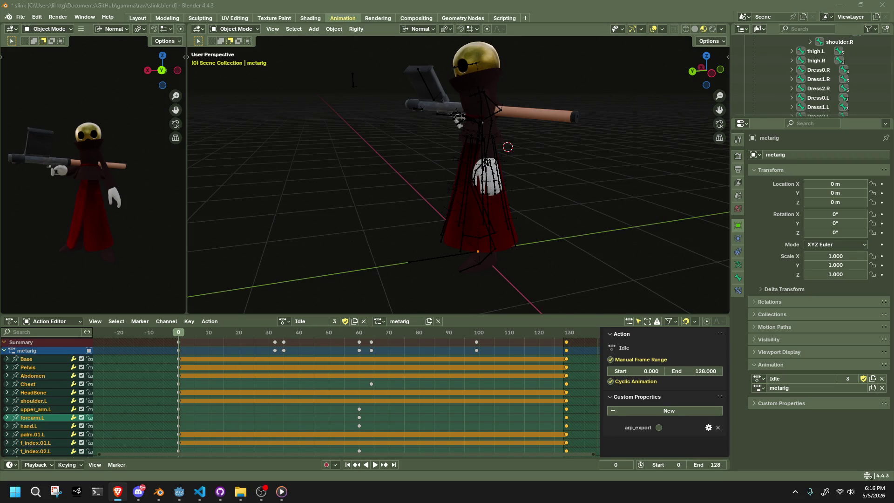
Step: Switch the editor to Dope Sheet and back to the Action Editor showing the Idle action's keyframes
left_click(40, 319)
left_click(40, 320)
left_click(40, 320)
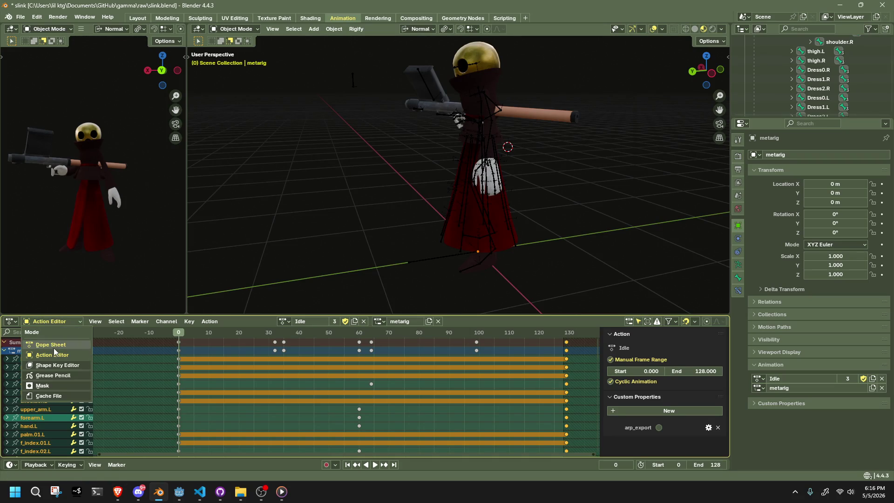
left_click(54, 344)
left_click(57, 323)
left_click(60, 356)
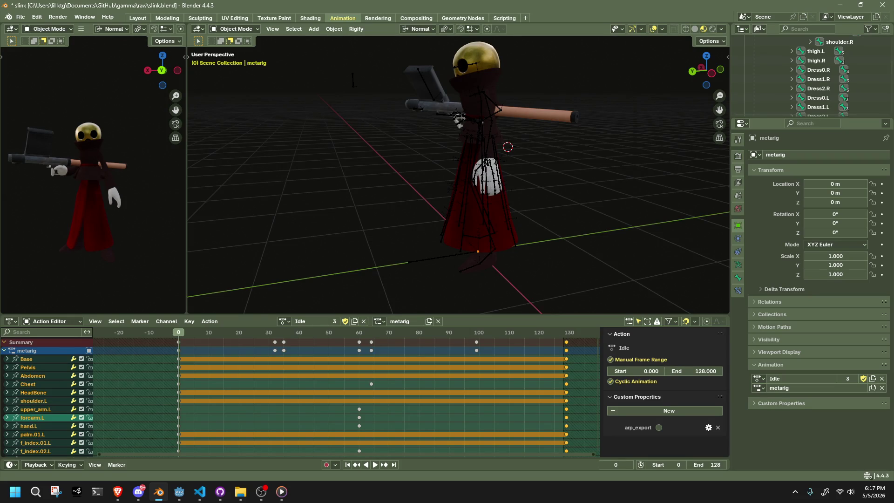
Step: Unlink Idle from the metarig and create a new empty action protected by a fake user
left_click(365, 322)
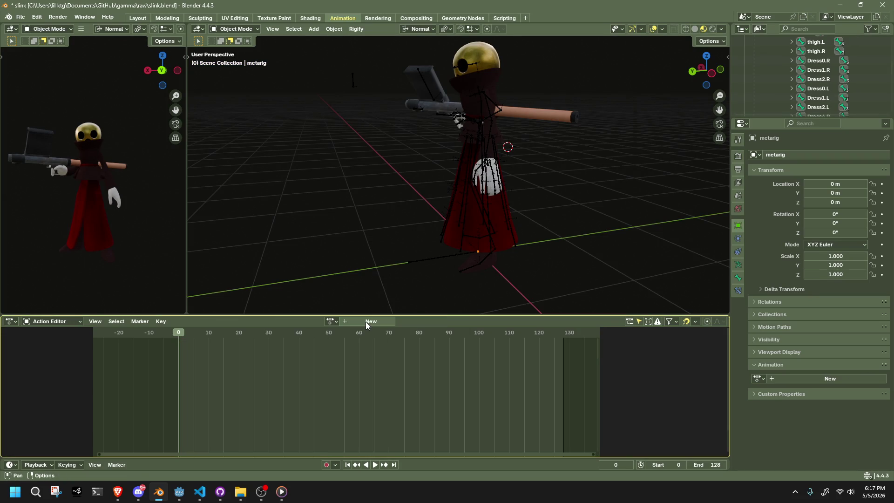
left_click(365, 323)
left_click(293, 322)
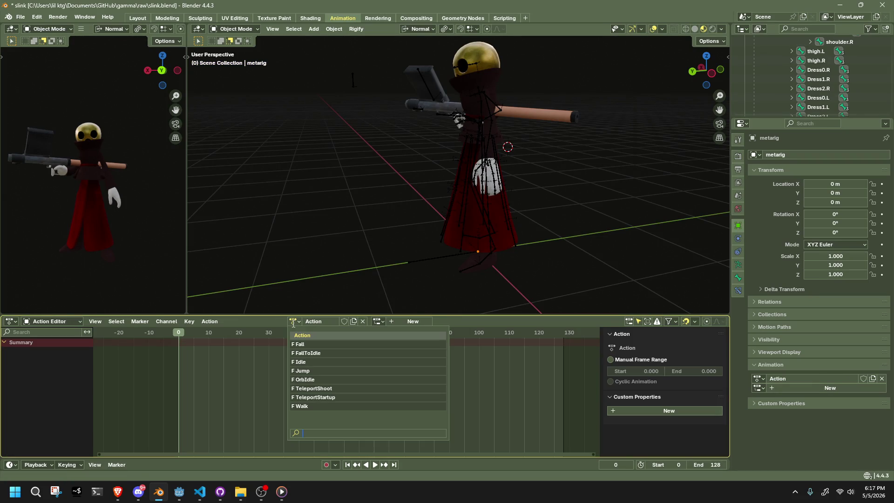
left_click(343, 322)
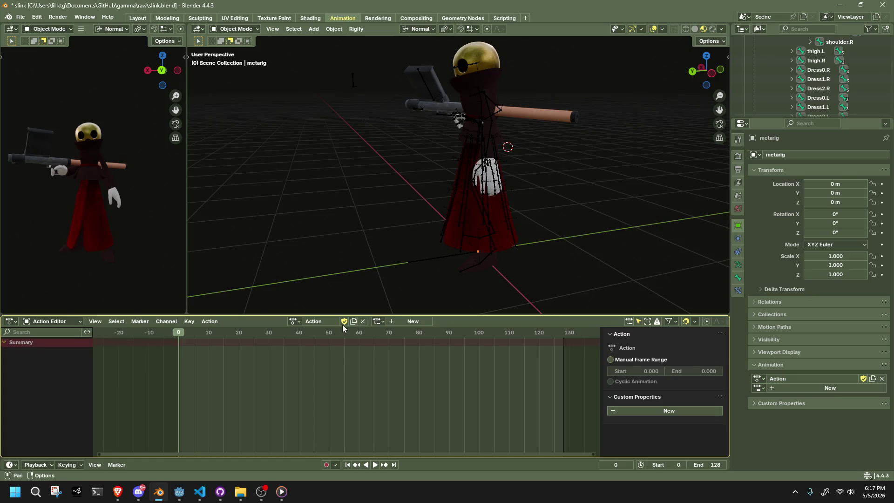
left_click_drag(197, 335, 177, 336)
Step: Rename the new action to 'Run', return to frame 0, and select the metarig armature
left_click(319, 321)
type("Run")
key("Return")
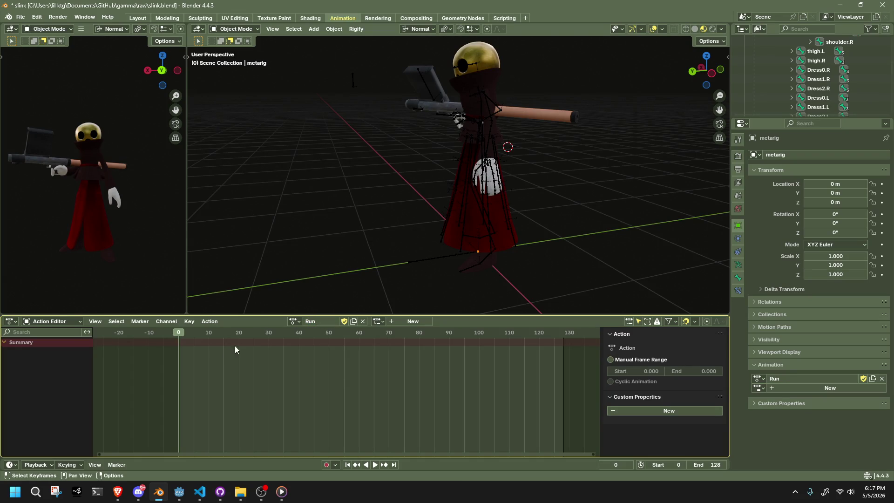
mouse_move(178, 339)
left_mouse_down()
mouse_move(331, 345)
mouse_move(359, 355)
mouse_move(181, 381)
left_mouse_up()
middle_click_drag(352, 250, 412, 260)
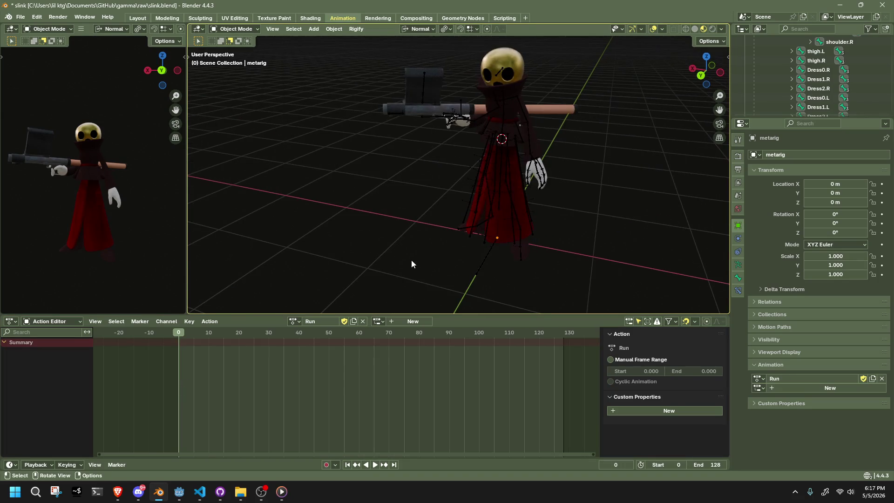
left_click(488, 178)
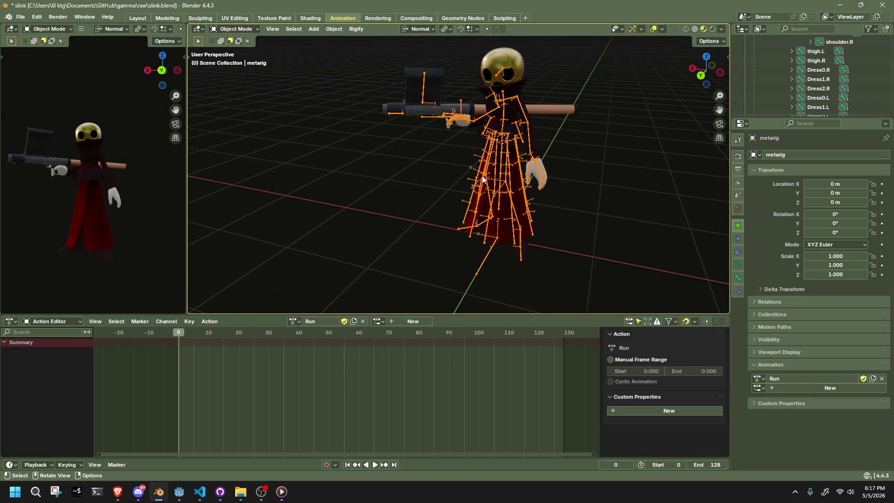
Step: Put the metarig into Pose Mode and view it straight from the front
left_click(247, 33)
left_click(262, 62)
scroll(552, 185, "down", 2)
mouse_move(551, 185)
middle_mouse_down()
mouse_move(549, 197)
mouse_move(477, 181)
middle_mouse_up()
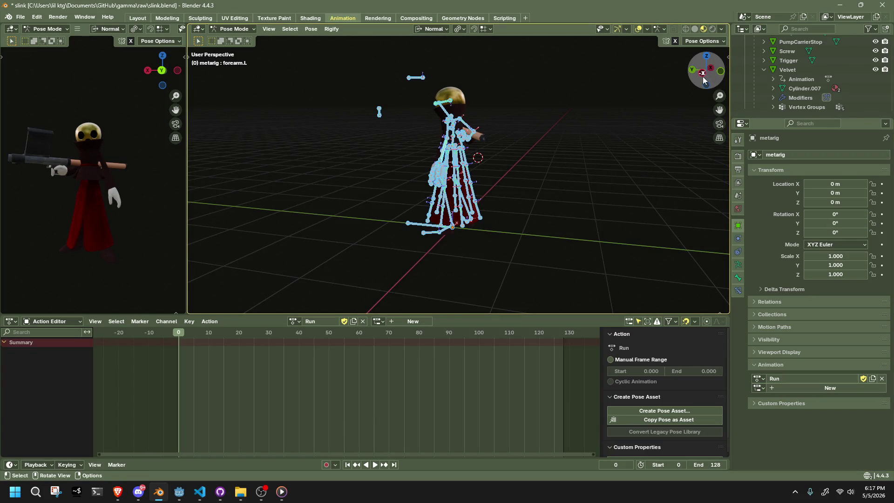
left_click(720, 74)
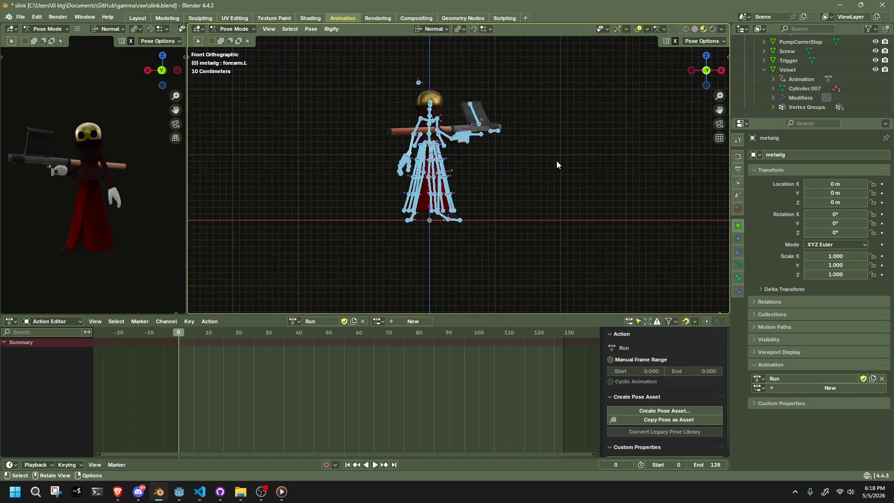
Step: Clear all bone transforms to reset the rig to its rest T-pose, then deselect
left_click(310, 30)
mouse_move(355, 52)
left_click(415, 52)
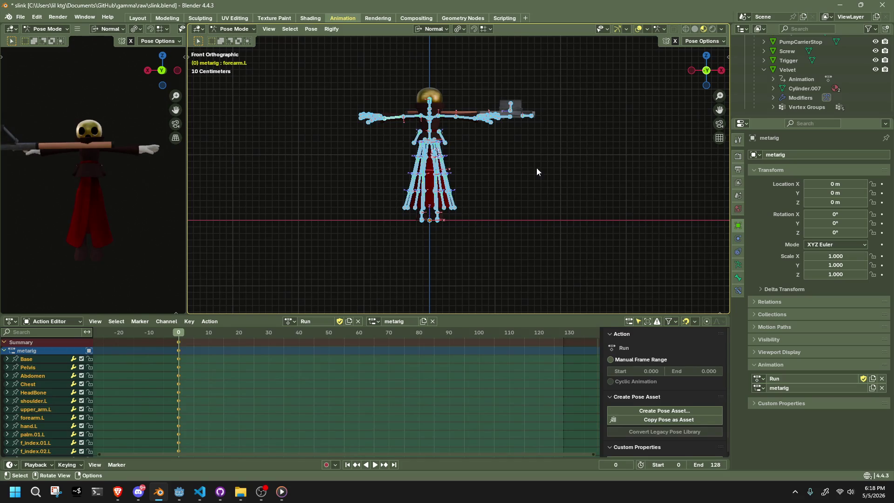
left_click(537, 171)
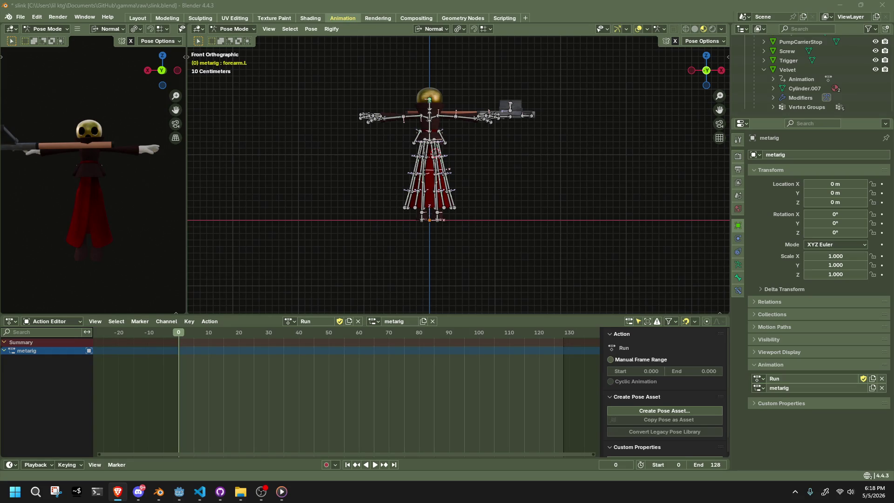
left_click(721, 71)
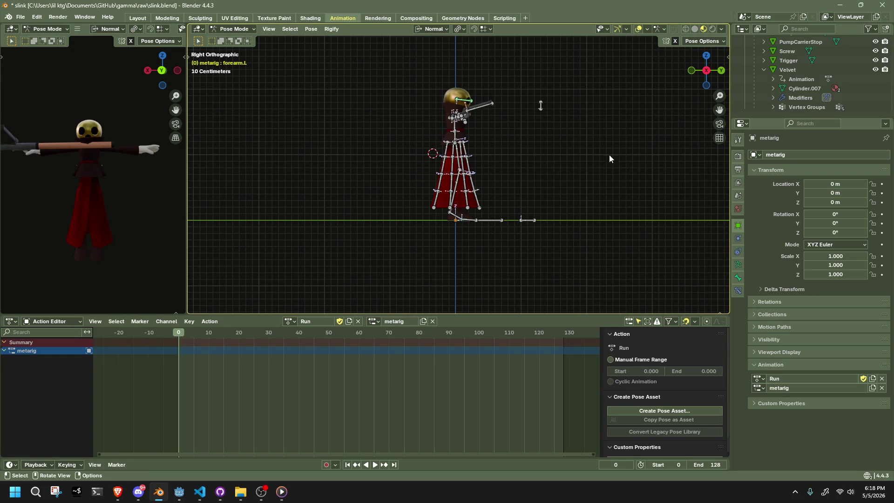
scroll(516, 173, "up", 1)
mouse_move(515, 173)
middle_mouse_down()
mouse_move(394, 186)
mouse_move(431, 147)
middle_mouse_up()
Step: Select all bones and undo the rest-pose reset to restore the gun-holding arms
key("a")
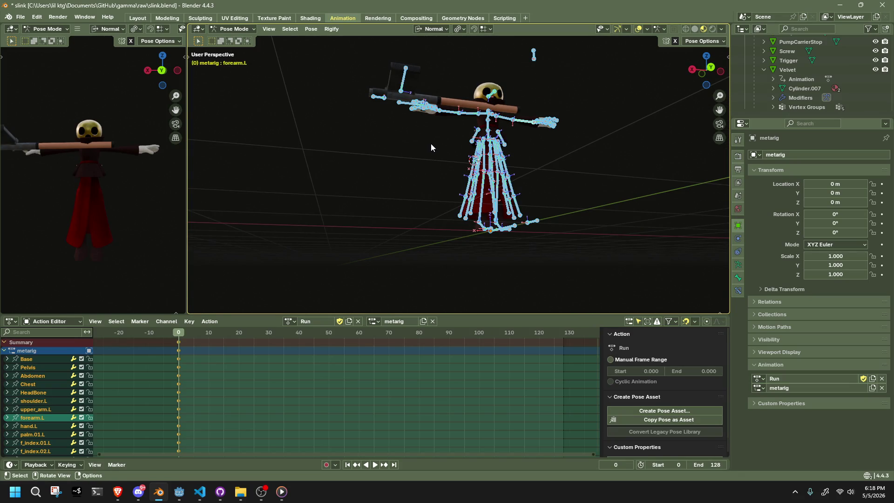
key("ctrl+z")
scroll(457, 247, "up", 4)
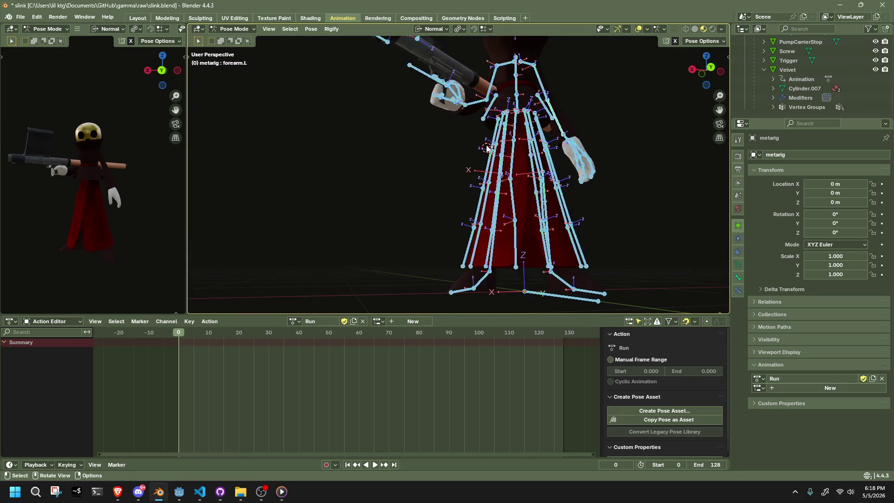
middle_click_drag(497, 107, 482, 158)
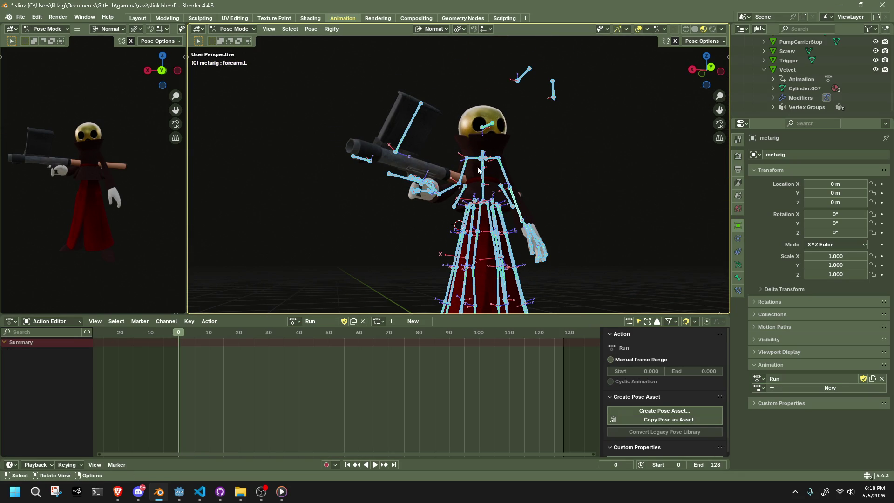
Step: Select the abdomen, spine, leg and foot bones and clear only their transforms to rest
left_click(483, 168)
left_click(490, 203, "shift")
left_click(487, 216, "shift")
left_click(463, 243, "shift")
middle_click_drag(464, 242, 528, 281)
mouse_move(527, 277)
left_mouse_down("shift")
mouse_move(414, 225)
mouse_move(403, 206)
left_mouse_up("shift")
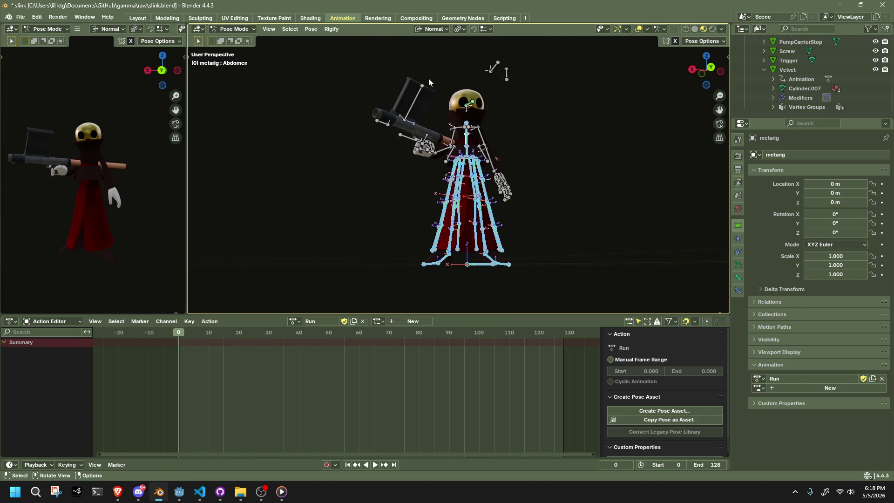
left_click(311, 30)
mouse_move(359, 54)
left_click(428, 48)
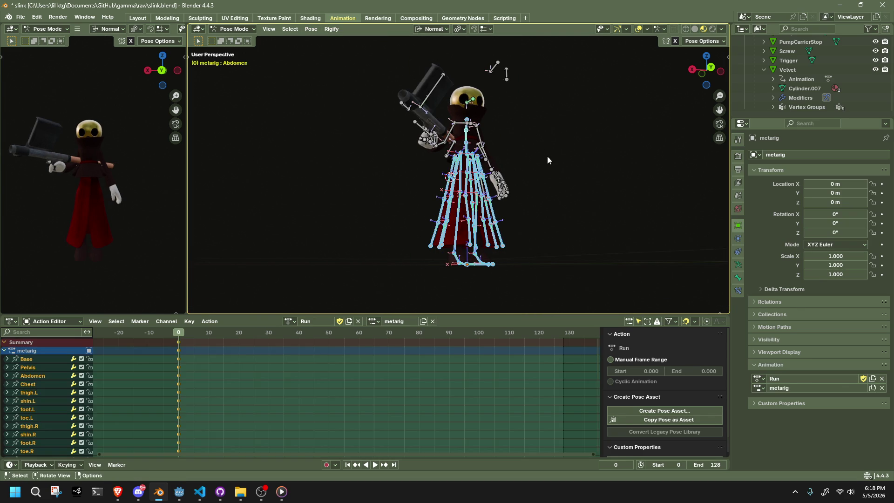
left_click(533, 164)
Step: Move the forearm.L bone in the left side view to reposition the left arm
mouse_move(531, 167)
middle_mouse_down()
mouse_move(401, 191)
mouse_move(303, 184)
middle_mouse_up()
mouse_move(724, 79)
left_mouse_down()
mouse_move(481, 164)
mouse_move(568, 175)
mouse_move(457, 141)
left_mouse_up()
left_click(430, 148)
mouse_move(430, 149)
middle_mouse_down()
mouse_move(548, 153)
mouse_move(711, 77)
middle_mouse_up()
left_click(721, 73)
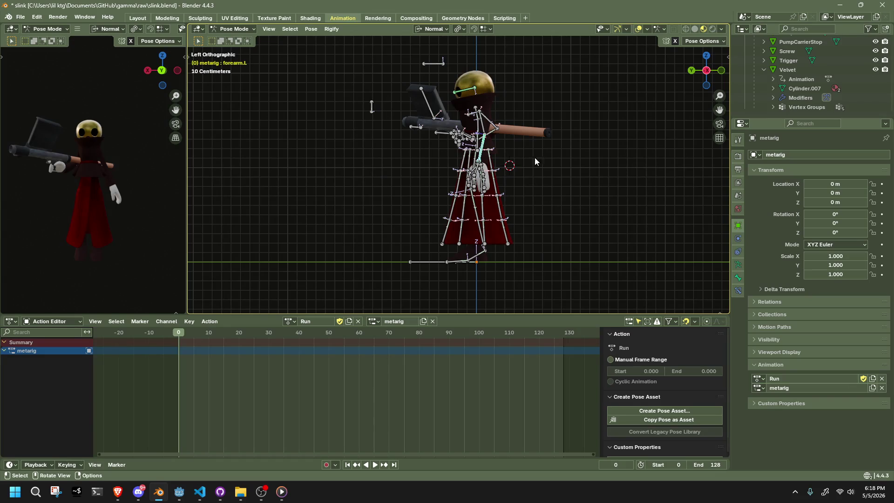
left_click_drag(709, 74, 711, 74)
left_click(709, 70)
key("g")
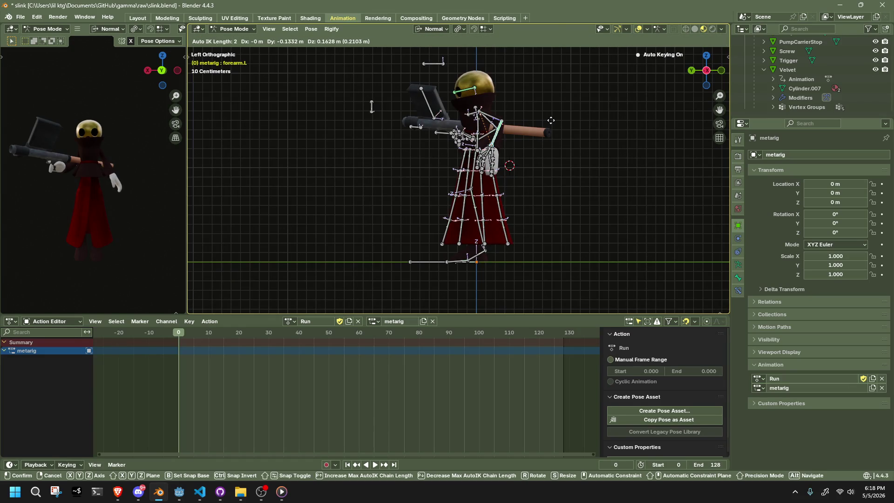
left_click(552, 120)
middle_click_drag(551, 120, 453, 116)
key("g")
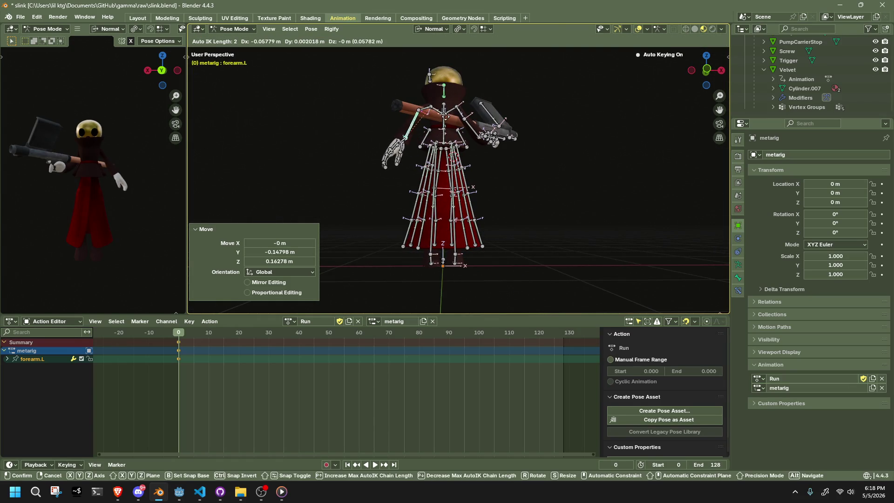
left_click(441, 114)
Step: Zoom in on the left hand and box-select all its finger bones
scroll(303, 166, "up", 5)
mouse_move(303, 166)
middle_mouse_down()
mouse_move(392, 170)
mouse_move(346, 163)
mouse_move(314, 169)
mouse_move(321, 149)
mouse_move(298, 119)
middle_mouse_up()
left_click_drag(295, 115, 343, 156)
left_click_drag(402, 179, 345, 130, "shift")
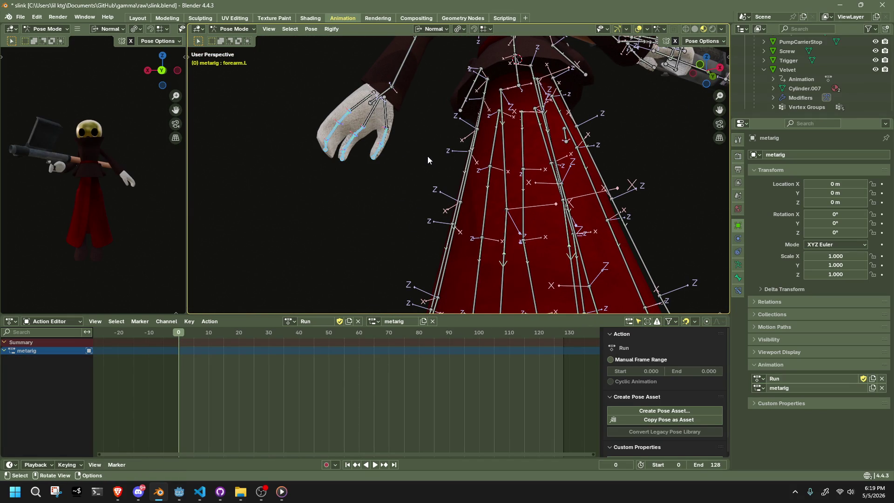
Step: Curl the selected left finger bones 67.6° around their local X axis
middle_click_drag(428, 157, 436, 75)
left_click(458, 29)
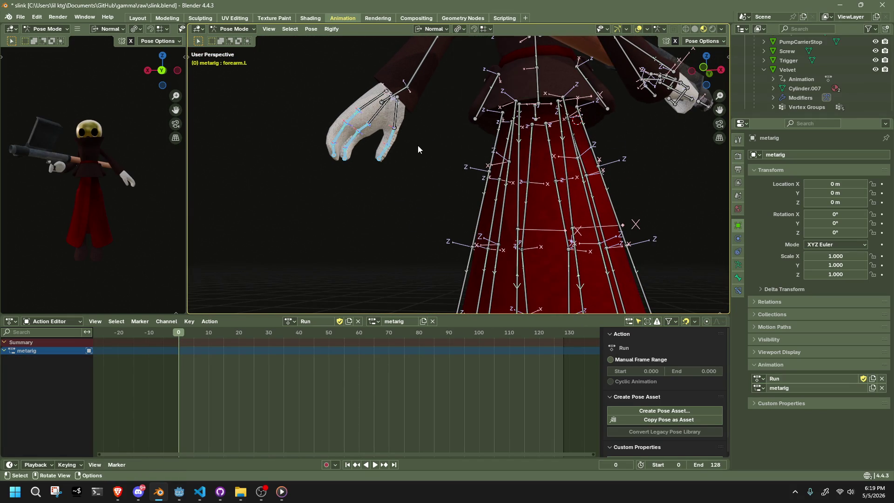
key("r")
key("x")
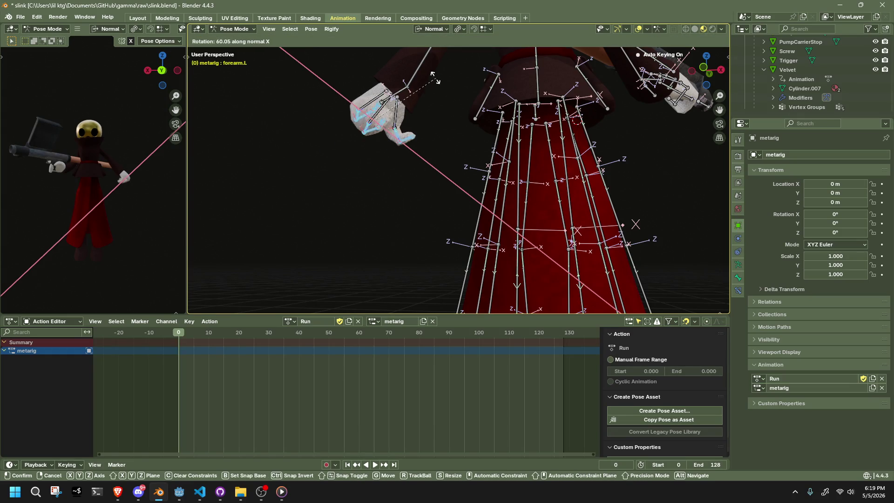
left_click(408, 119)
middle_click_drag(408, 119, 404, 115)
key("r")
key("z")
right_click(402, 117)
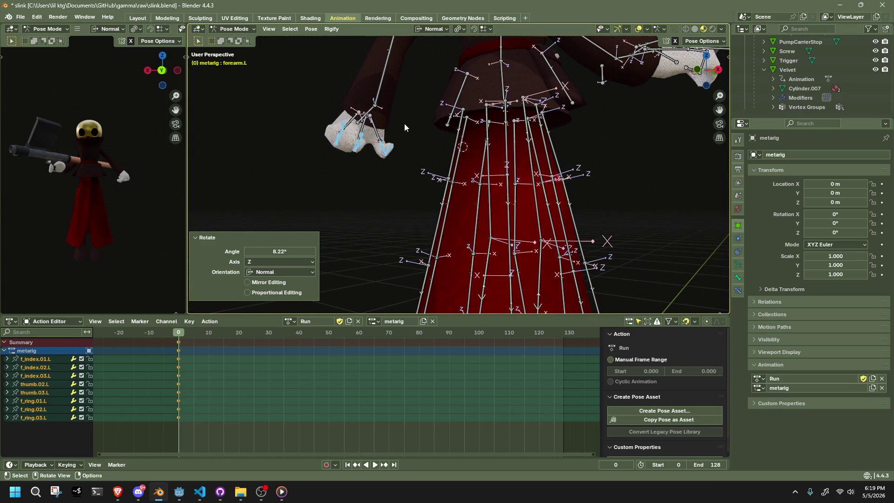
Step: Try rotating the thumb bones on local Z, then undo and deselect
left_click(385, 146)
left_click(385, 148)
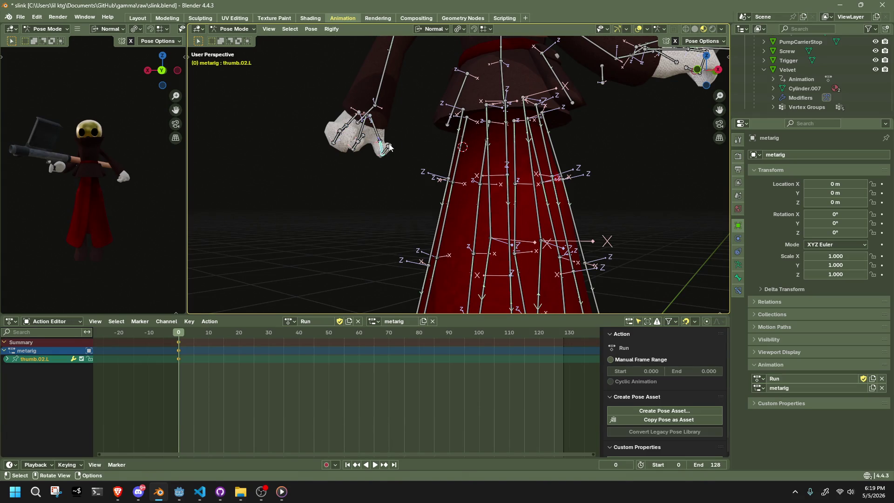
key("r")
key("z")
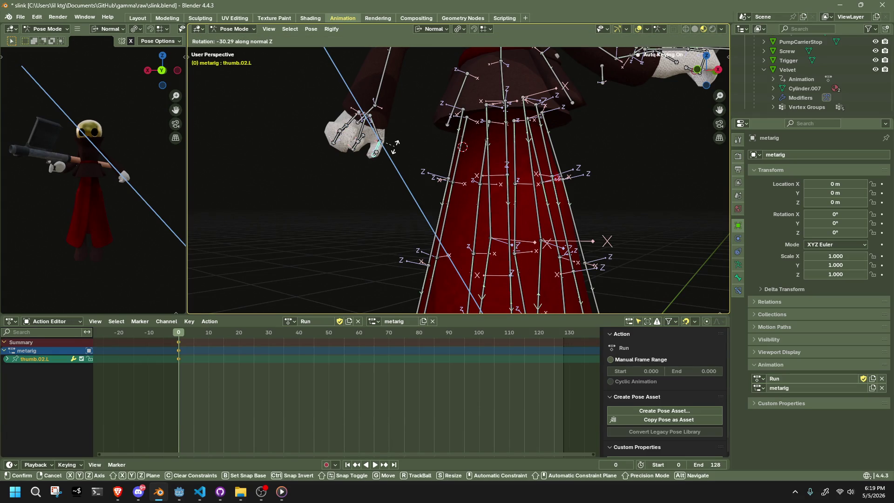
left_click(395, 145)
key("ctrl+z")
key("ctrl+z")
key("ctrl+z")
left_click(372, 188)
Step: Rotate the index and middle finger bones on local X to curl them further
mouse_move(372, 188)
middle_mouse_down()
mouse_move(348, 184)
mouse_move(353, 145)
mouse_move(465, 188)
mouse_move(416, 192)
middle_mouse_up()
left_click(434, 223, "shift")
left_click(472, 239, "shift")
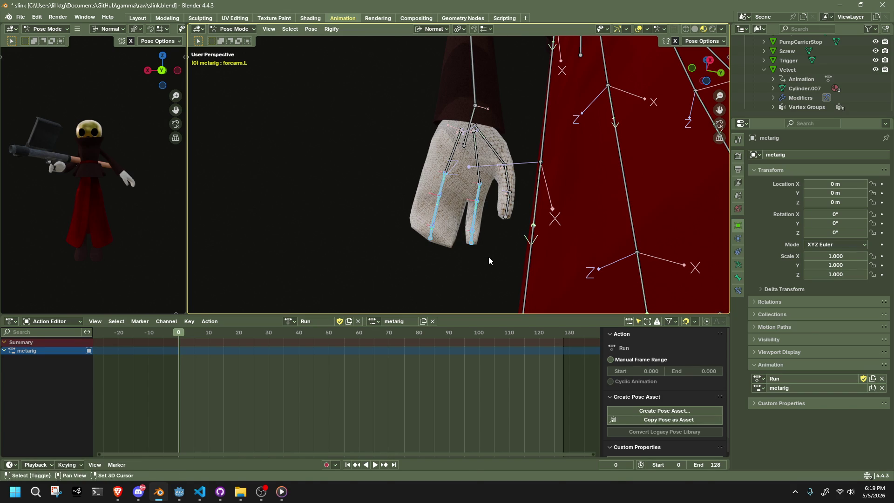
key("r")
key("x")
key("x")
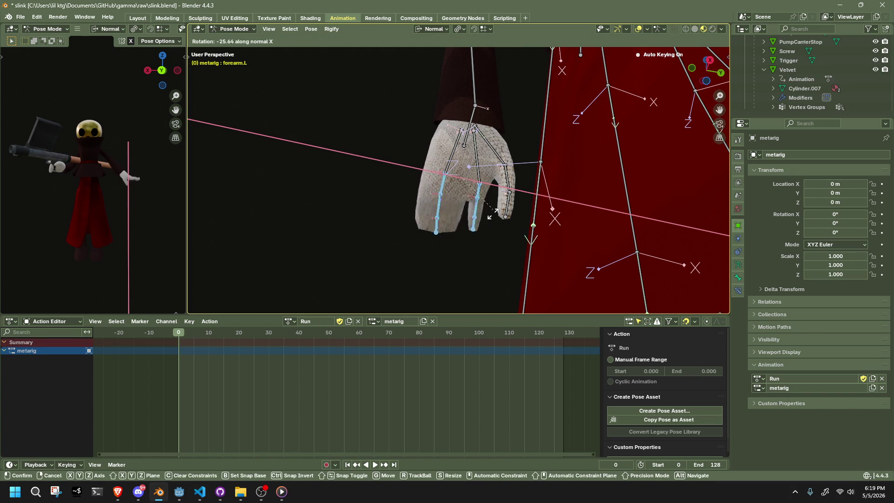
left_click(429, 206)
mouse_move(429, 206)
middle_mouse_down()
mouse_move(457, 242)
mouse_move(535, 286)
mouse_move(517, 275)
mouse_move(331, 258)
mouse_move(234, 275)
middle_mouse_up()
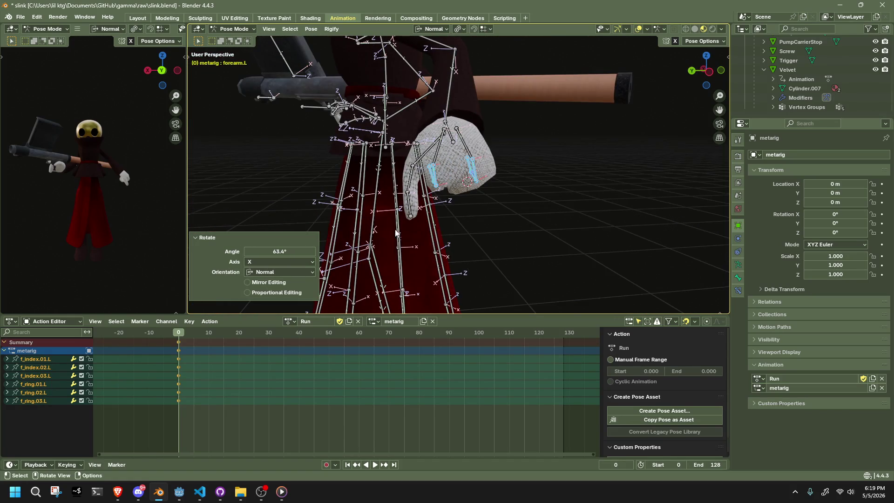
Step: Move the thumb.03.L and f_index.02.L bones to shape the grip
left_click(404, 224)
middle_click_drag(403, 224, 410, 238)
key("g")
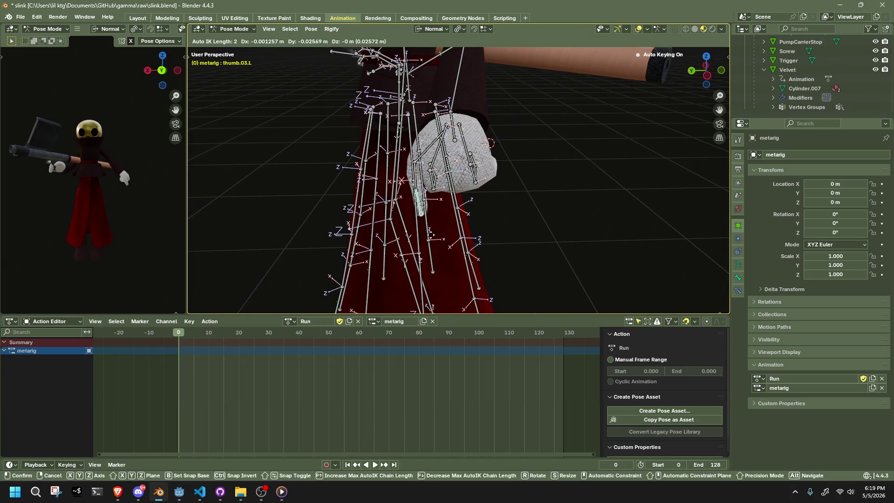
left_click(447, 199)
mouse_move(446, 199)
middle_mouse_down()
mouse_move(549, 150)
mouse_move(522, 163)
middle_mouse_up()
left_click(461, 179)
mouse_move(462, 179)
middle_mouse_down()
mouse_move(434, 186)
mouse_move(471, 202)
mouse_move(494, 195)
mouse_move(355, 228)
mouse_move(435, 200)
mouse_move(463, 164)
mouse_move(601, 132)
mouse_move(601, 151)
mouse_move(513, 173)
mouse_move(627, 139)
middle_mouse_up()
key("g")
left_click(445, 214)
Step: Refine the thumb tip bone's position with two more moves
left_click(427, 188)
key("g")
left_click(438, 179)
key("g")
left_click(473, 164)
Step: Move the f_index.03.L and f_ring.03.L fingertips to close the hand, then deselect
scroll(490, 195, "up", 5)
middle_click_drag(491, 194, 461, 191)
left_click(459, 193)
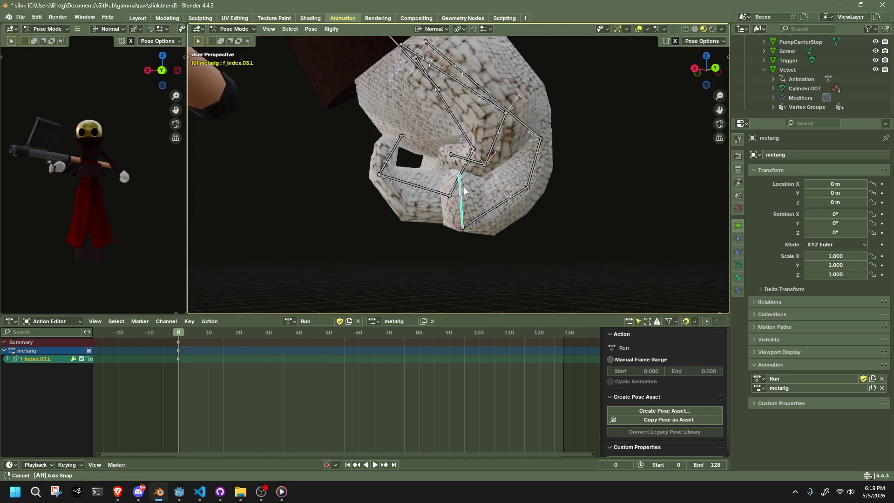
key("g")
left_click(454, 170)
left_click(397, 147)
mouse_move(396, 147)
middle_mouse_down()
mouse_move(445, 184)
mouse_move(599, 186)
mouse_move(623, 208)
mouse_move(613, 214)
mouse_move(692, 83)
middle_mouse_up()
key("g")
left_click(447, 188)
left_click(613, 214)
left_click_drag(692, 83, 506, 162)
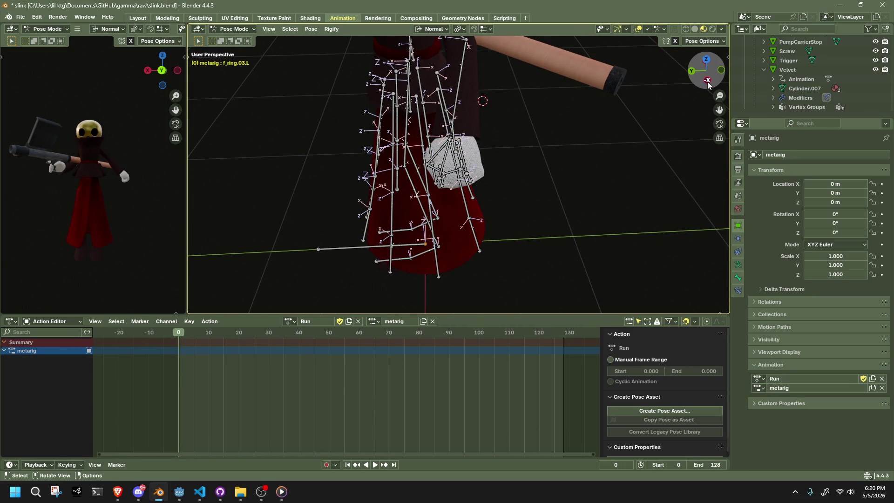
Step: Key and move the left forearm, try moving the right upper arm, then undo
left_click(707, 81)
left_click_drag(450, 171, 453, 173)
key("i")
left_click_drag(707, 70, 711, 71)
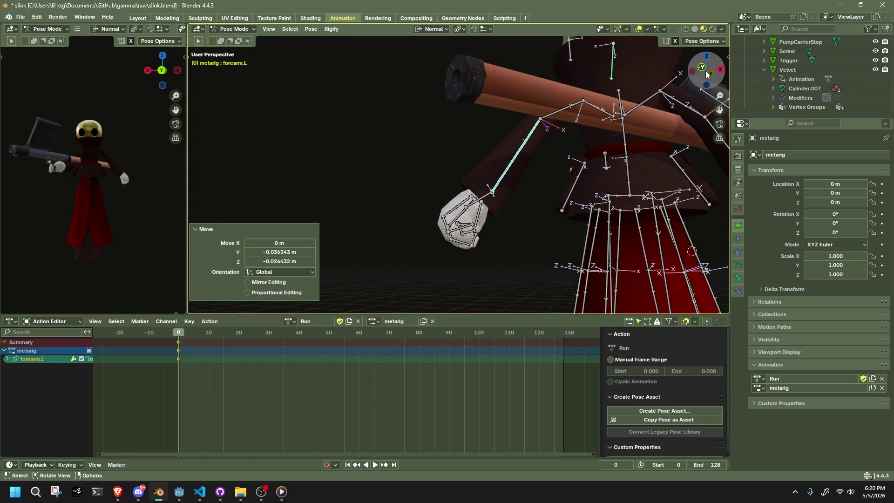
left_click(707, 73)
key("g")
left_click(619, 135)
mouse_move(619, 135)
middle_mouse_down()
mouse_move(541, 187)
mouse_move(420, 168)
mouse_move(489, 140)
middle_mouse_up()
left_click(407, 165)
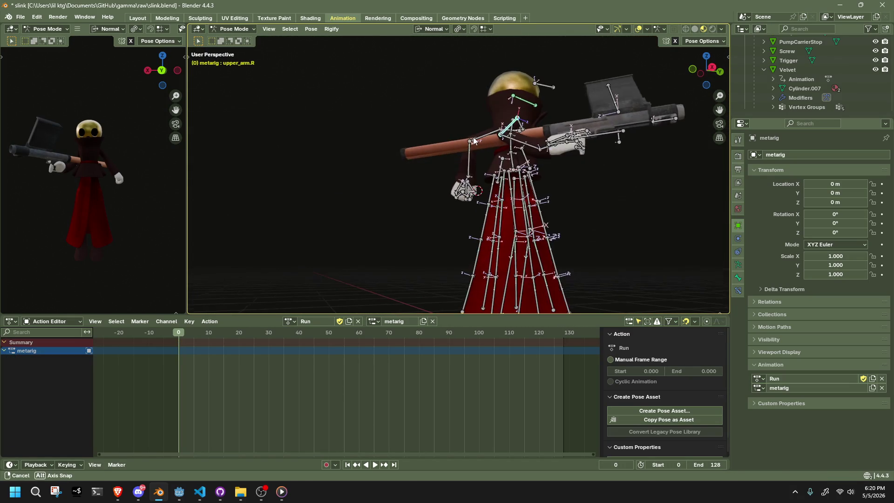
key("g")
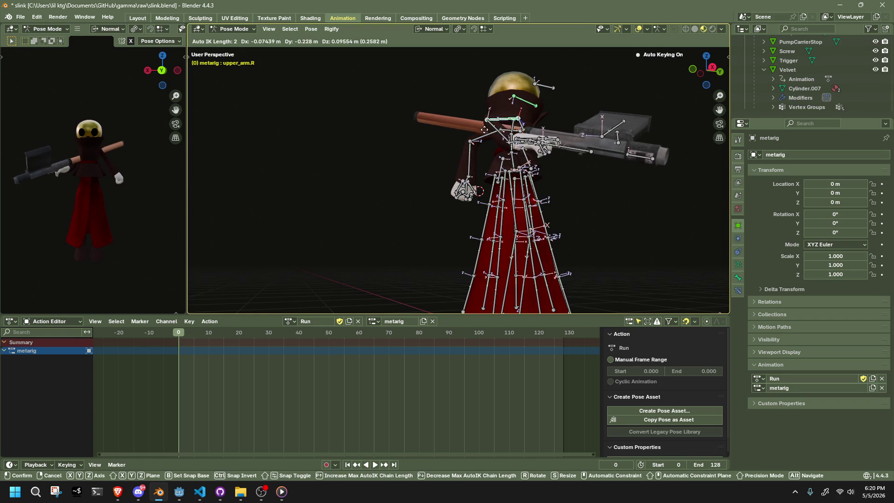
left_click(549, 140)
mouse_move(550, 140)
middle_mouse_down()
mouse_move(587, 128)
mouse_move(457, 132)
middle_mouse_up()
left_click_drag(707, 70, 652, 93)
key("ctrl+z")
Step: Rotate the right upper arm on its X axis and grab it into a new position
mouse_move(528, 209)
middle_mouse_down()
mouse_move(542, 186)
mouse_move(551, 212)
mouse_move(503, 205)
mouse_move(457, 214)
mouse_move(531, 223)
middle_mouse_up()
key("r")
key("x")
left_click(542, 186)
key("g")
key("Escape")
key("g")
left_click(541, 224)
key("g")
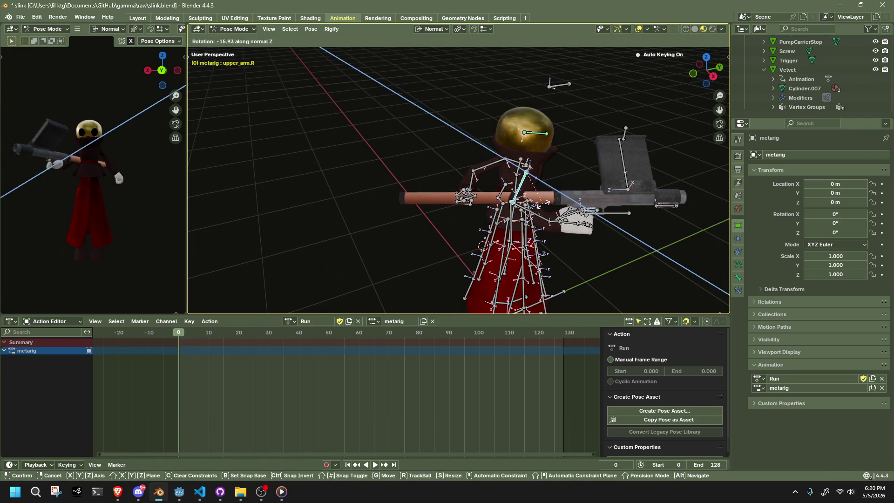
middle_click_drag(559, 228, 606, 228)
Step: Rotate the right upper arm around its Y and Z axes, then undo the last rotation
key("r")
key("y")
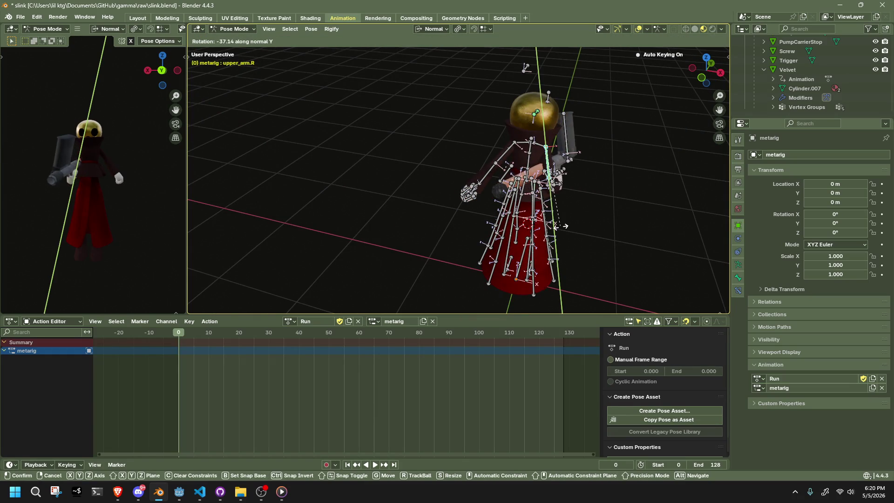
left_click(566, 225)
key("r")
key("x")
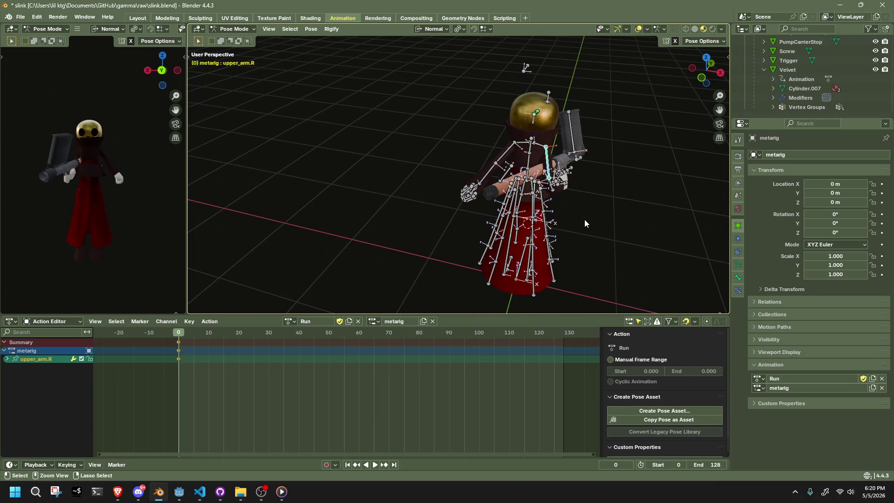
key("z")
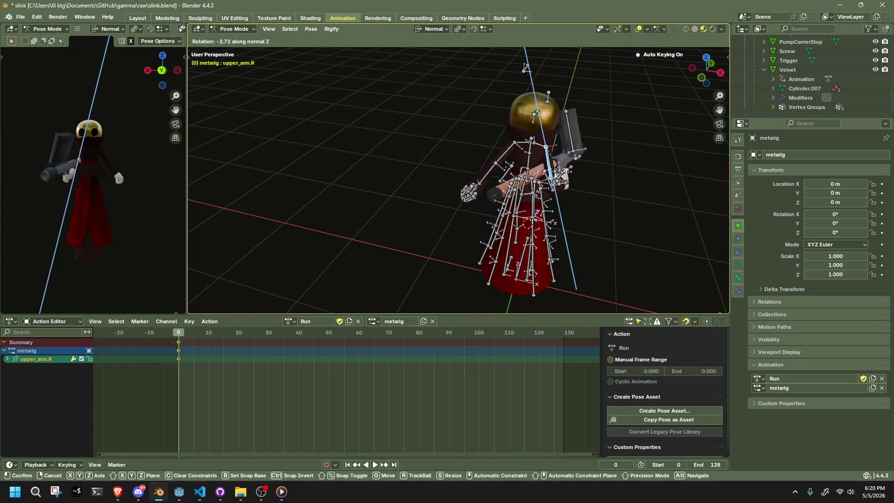
left_click(568, 160)
mouse_move(567, 160)
middle_mouse_down()
mouse_move(326, 177)
mouse_move(275, 154)
mouse_move(246, 181)
middle_mouse_up()
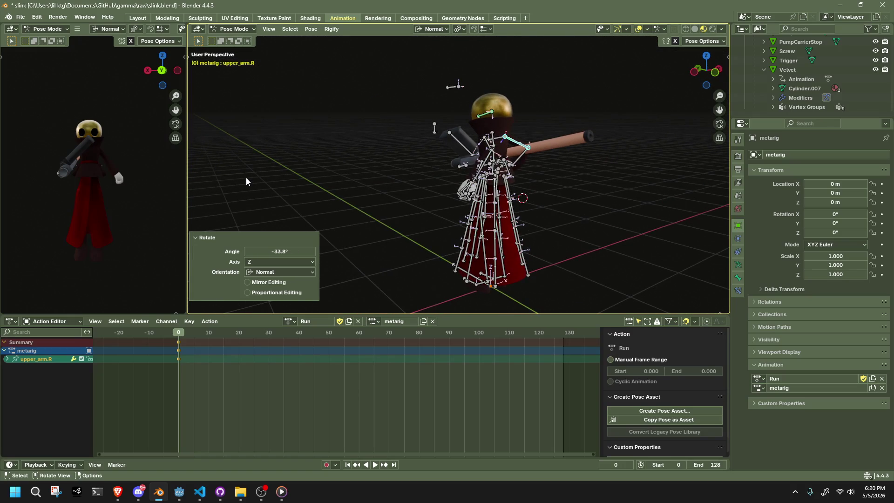
key("ctrl+z")
Step: Key the left arm bones, then Clear Transform > All to return the left arm to rest
mouse_move(583, 194)
middle_mouse_down()
mouse_move(464, 181)
mouse_move(405, 186)
mouse_move(577, 208)
mouse_move(447, 205)
mouse_move(369, 225)
mouse_move(501, 194)
middle_mouse_up()
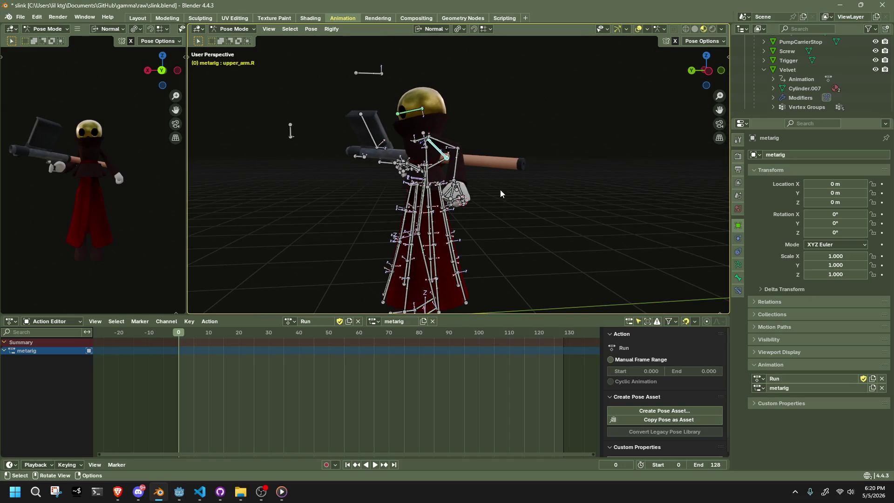
left_click(708, 70)
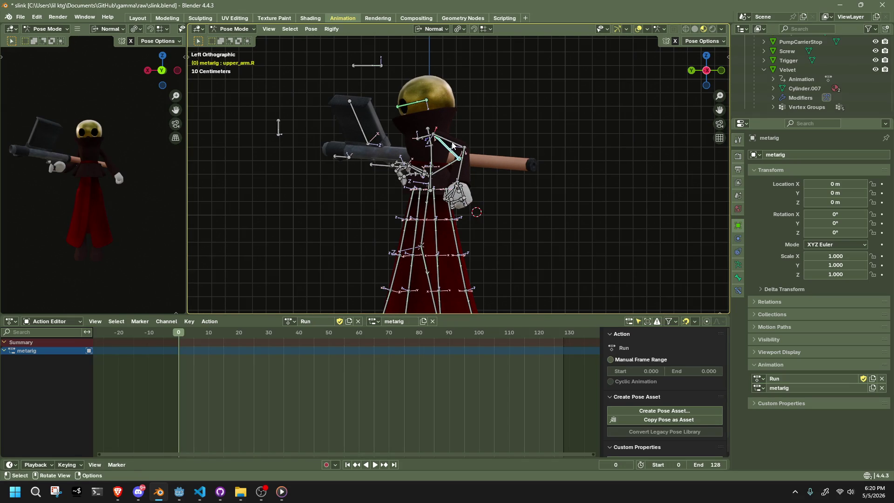
key("i")
left_click(459, 156, "shift")
key("i")
left_click(311, 29)
mouse_move(325, 49)
left_click(429, 49)
mouse_move(532, 216)
middle_mouse_down()
mouse_move(572, 232)
mouse_move(619, 232)
mouse_move(484, 224)
middle_mouse_up()
scroll(423, 226, "up", 5)
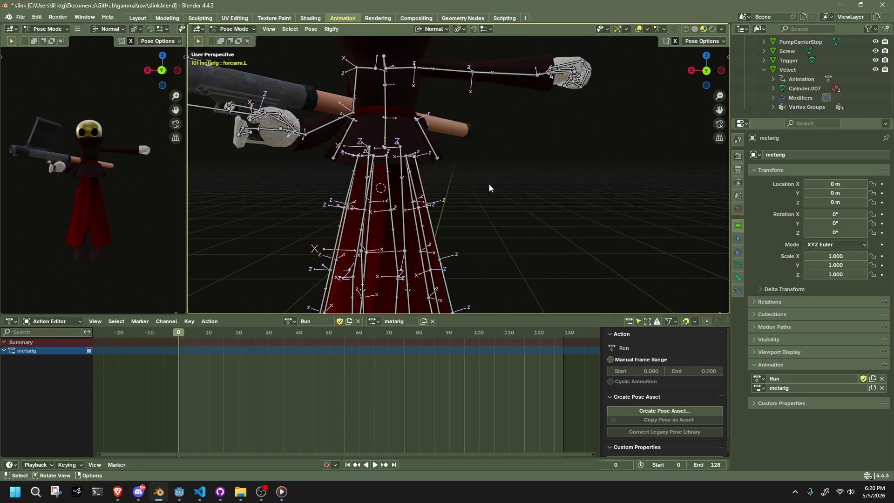
Step: Drag the Chest bone forward with Auto IK to tilt the torso and gun into a lean
left_click(725, 70)
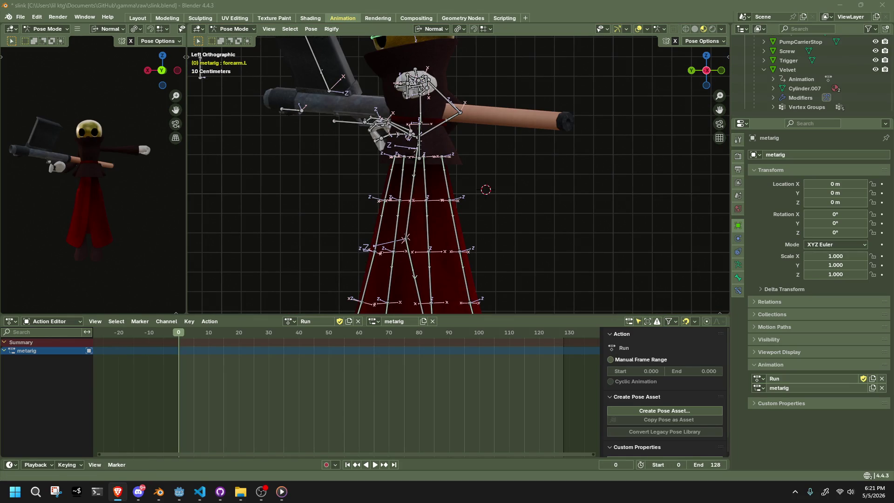
left_click(692, 71)
mouse_move(444, 94)
middle_mouse_down()
mouse_move(516, 111)
mouse_move(605, 93)
middle_mouse_up()
left_click(706, 71)
mouse_move(490, 94)
left_mouse_down()
mouse_move(515, 86)
mouse_move(509, 105)
mouse_move(519, 108)
left_mouse_up()
scroll(510, 105, "down", 1)
key("ctrl+Tab")
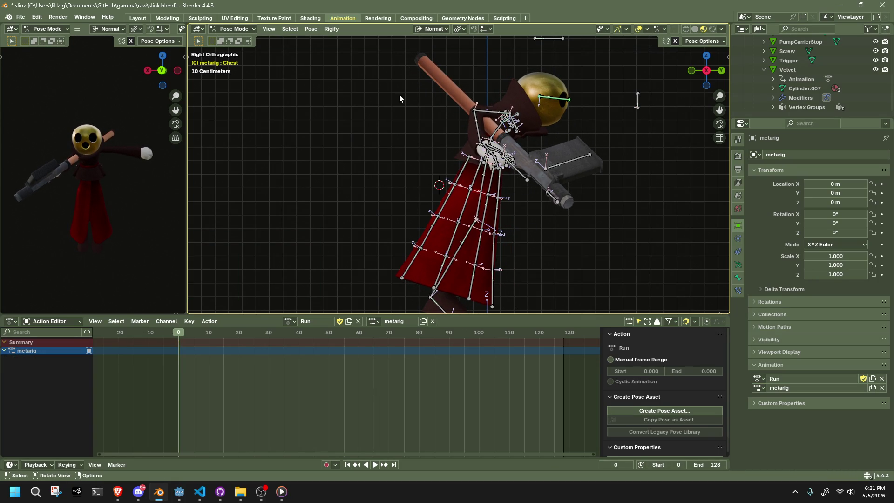
Step: Hide the red dress mesh in Object Mode, then return the armature to Pose Mode
left_click(448, 217)
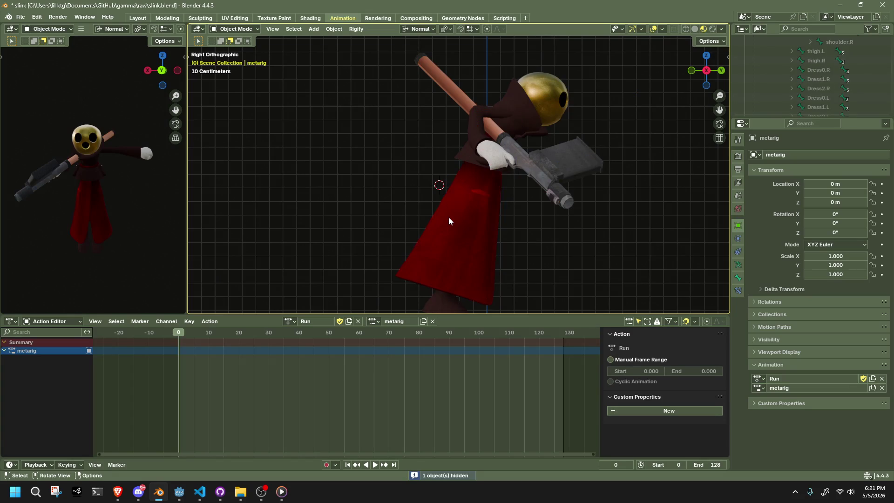
left_click(449, 217)
key("h")
left_click(254, 30)
left_click(441, 196)
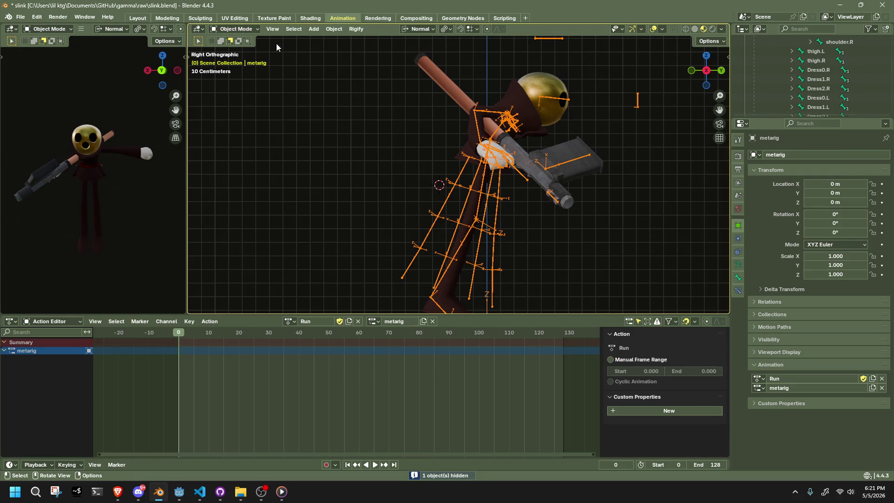
left_click(259, 61)
Step: Select all the dress bone chains and hide them, exposing the right shin bone
left_click(442, 210)
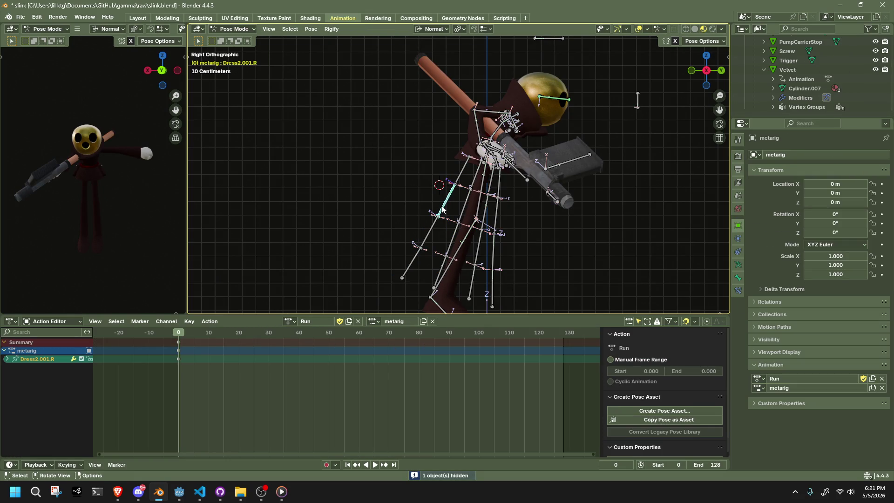
key("l")
key("l")
key("l")
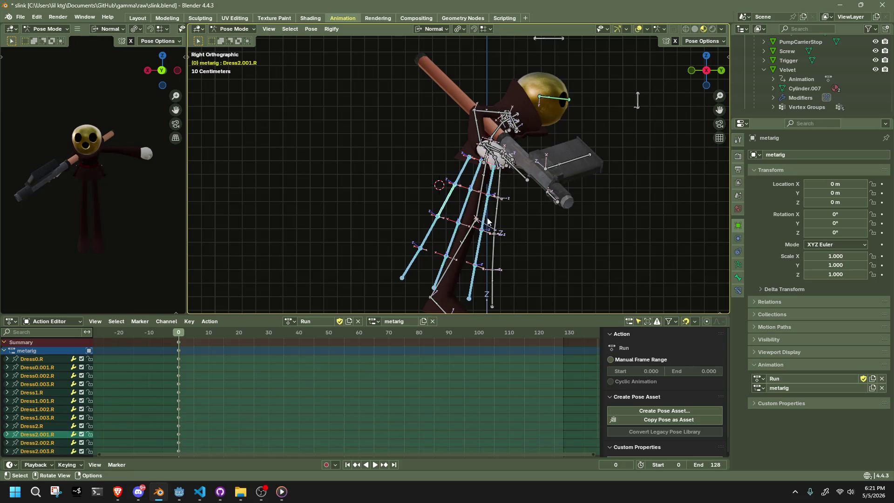
middle_click_drag(513, 234, 455, 241)
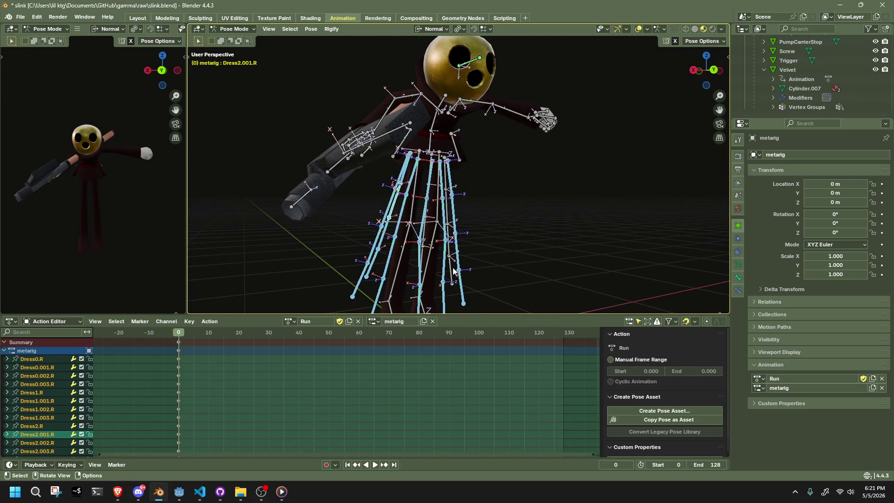
mouse_move(450, 272)
middle_mouse_down()
mouse_move(361, 281)
mouse_move(513, 259)
mouse_move(540, 217)
mouse_move(708, 83)
middle_mouse_up()
key("l")
key("h")
left_click(696, 68)
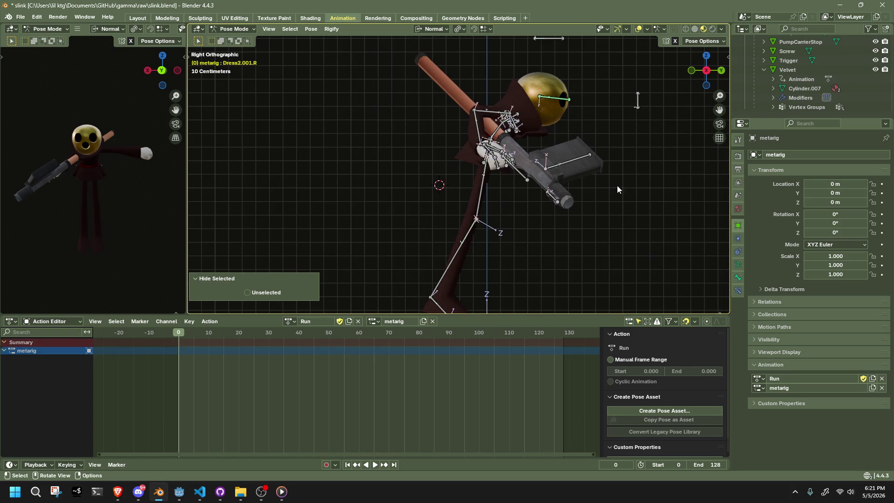
left_click(465, 250)
Step: Key the right shin and pull it backward so the right leg kicks back
key("i")
mouse_move(465, 250)
middle_mouse_down()
mouse_move(499, 253)
mouse_move(536, 233)
middle_mouse_up()
left_click(708, 71)
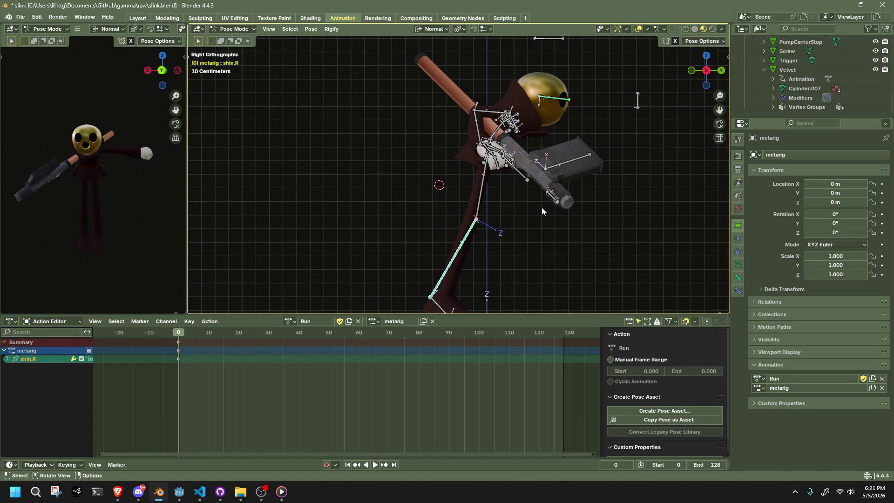
key("g")
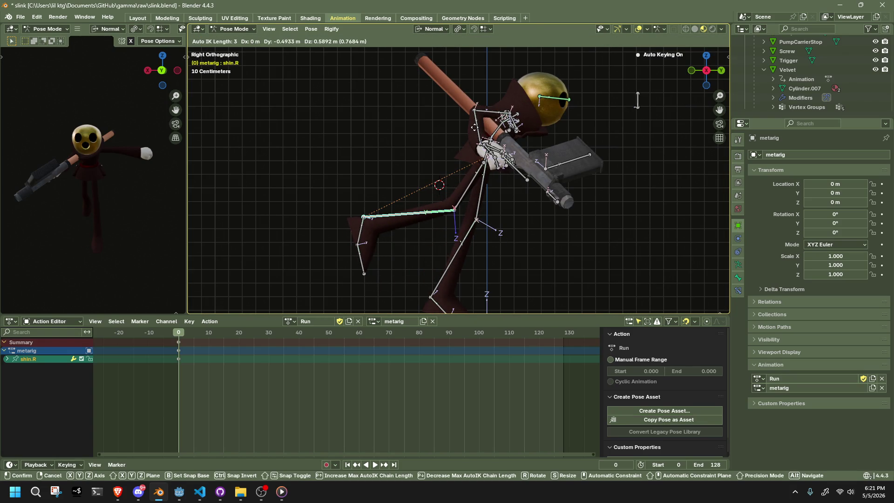
left_click(475, 127)
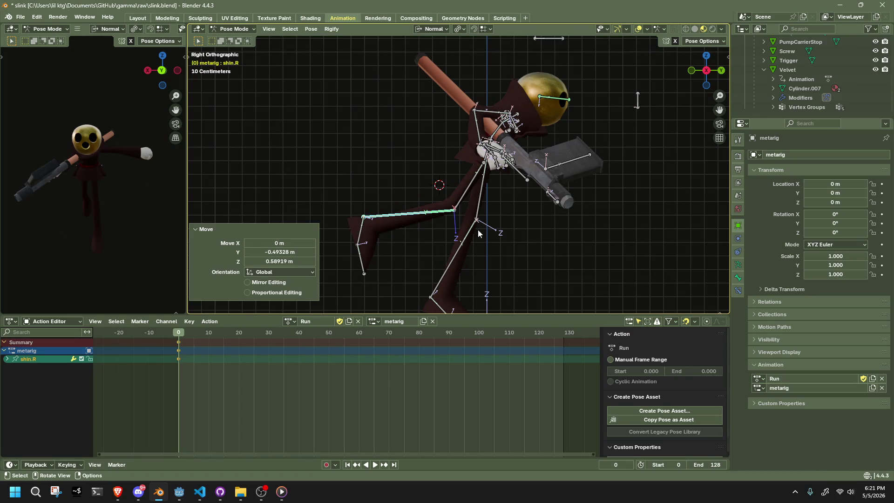
scroll(478, 230, "down", 2)
Step: Move the left shin forward into a stepping stride and refine it from the side view
left_click(465, 237)
key("g")
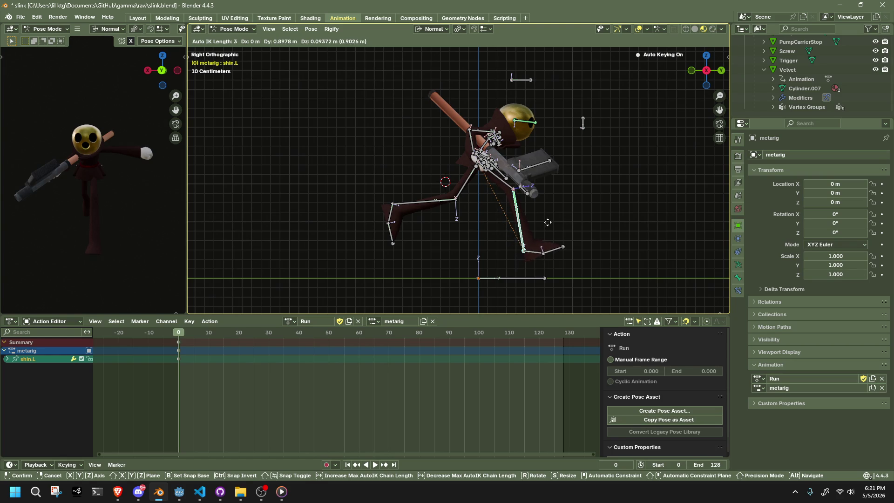
left_click(550, 227)
mouse_move(550, 227)
middle_mouse_down()
mouse_move(584, 240)
mouse_move(499, 255)
mouse_move(457, 251)
mouse_move(505, 184)
middle_mouse_up()
left_click(713, 79)
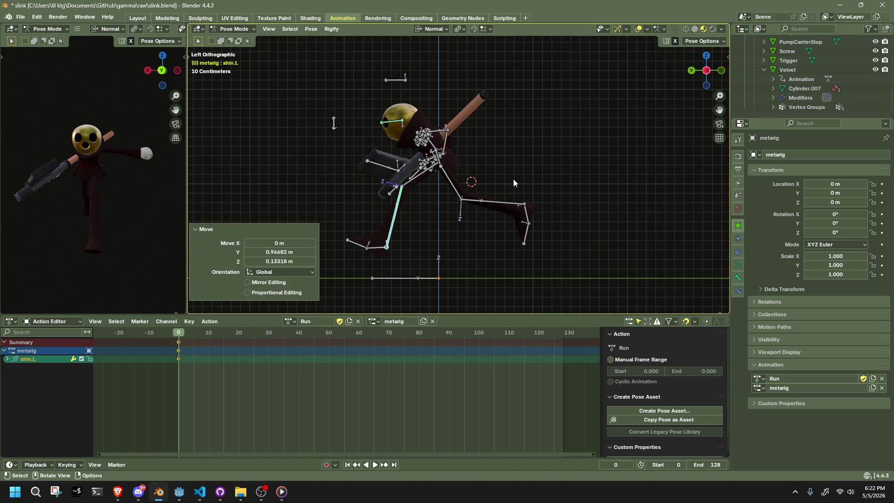
key("g")
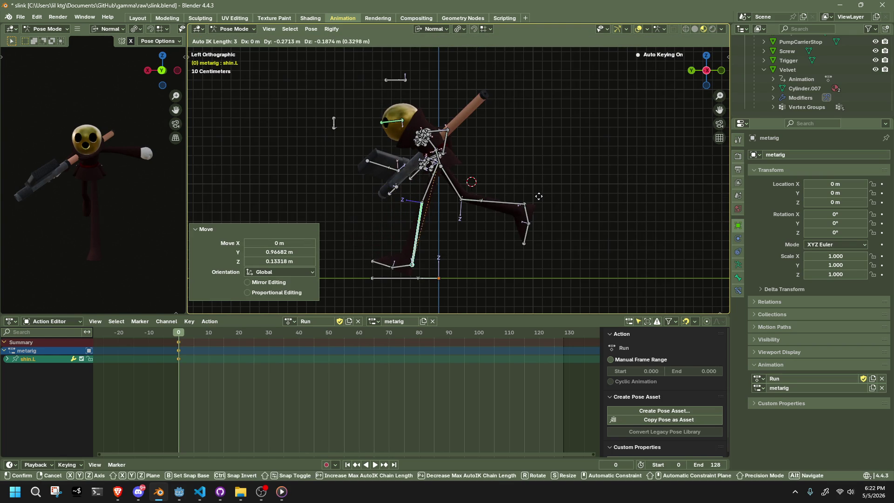
left_click(539, 197)
mouse_move(539, 196)
middle_mouse_down()
mouse_move(411, 193)
mouse_move(421, 196)
middle_mouse_up()
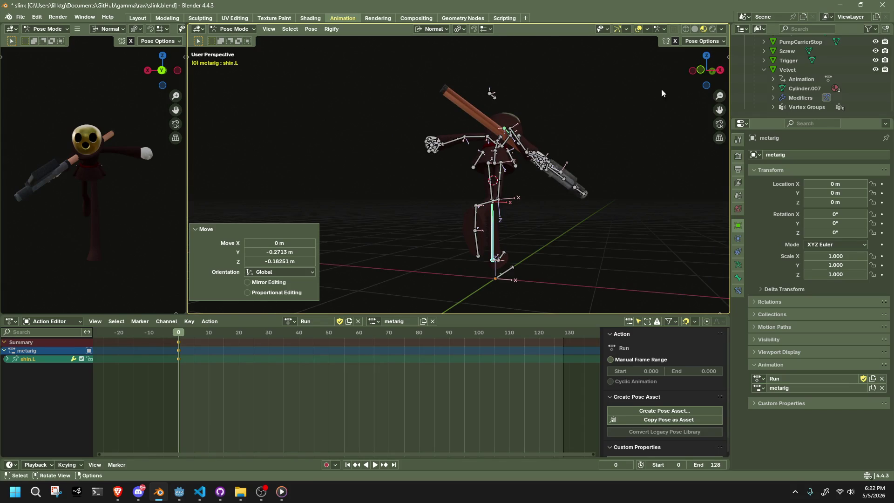
mouse_move(704, 80)
left_mouse_down()
mouse_move(448, 147)
mouse_move(379, 152)
left_mouse_up()
Step: Raise the left forearm upward through several grab adjustments
left_click(421, 136)
mouse_move(422, 136)
middle_mouse_down()
mouse_move(385, 125)
mouse_move(605, 163)
mouse_move(497, 122)
mouse_move(474, 130)
mouse_move(531, 117)
middle_mouse_up()
key("g")
left_click(472, 143)
key("g")
left_click(610, 163)
key("g")
left_click(490, 120)
key("g")
left_click(538, 115)
left_click(712, 70)
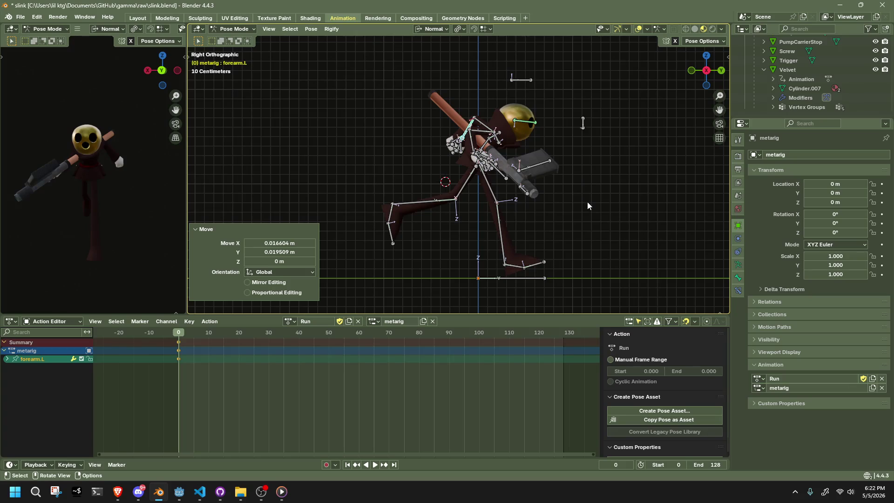
Step: Move the Pocket.R bone along its Y axis, with Auto IK available in Pose Options
scroll(535, 265, "up", 3)
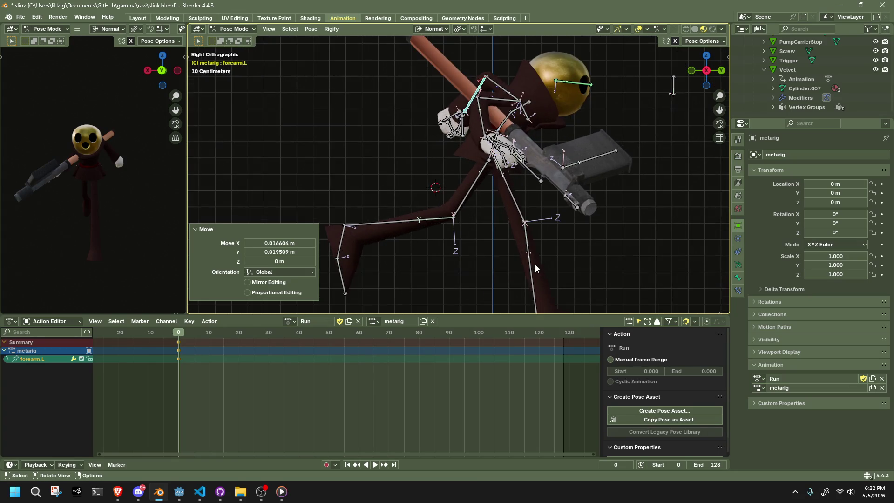
left_click(481, 149)
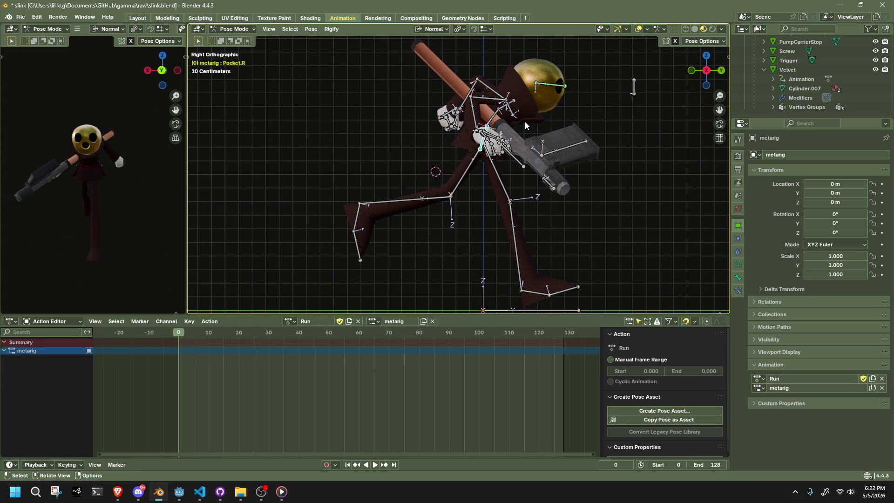
left_click(694, 43)
key("g")
key("z")
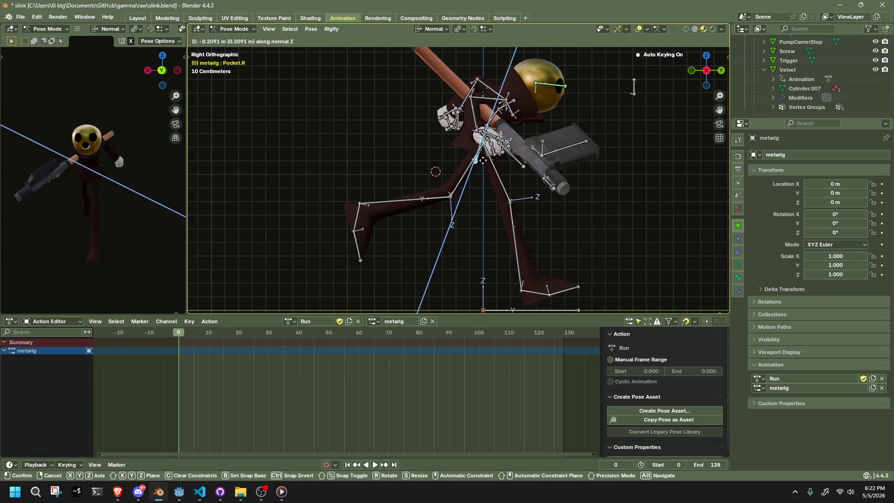
right_click(483, 161)
key("g")
key("y")
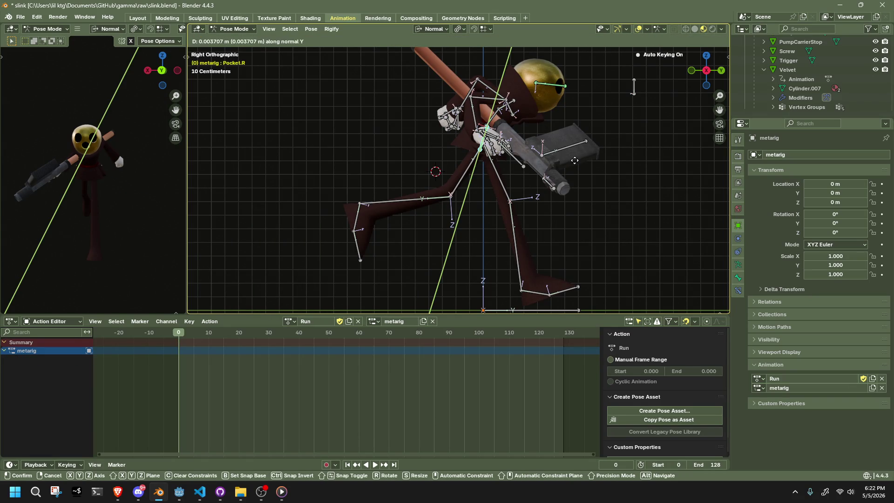
left_click(576, 194)
left_click(502, 176)
middle_click_drag(501, 176, 516, 144)
Step: Try lowering the Pelvis vertically in Global orientation, undoing each attempt
left_click(512, 133)
key("g")
key("z")
key("Return")
key("ctrl+z")
left_click(720, 72)
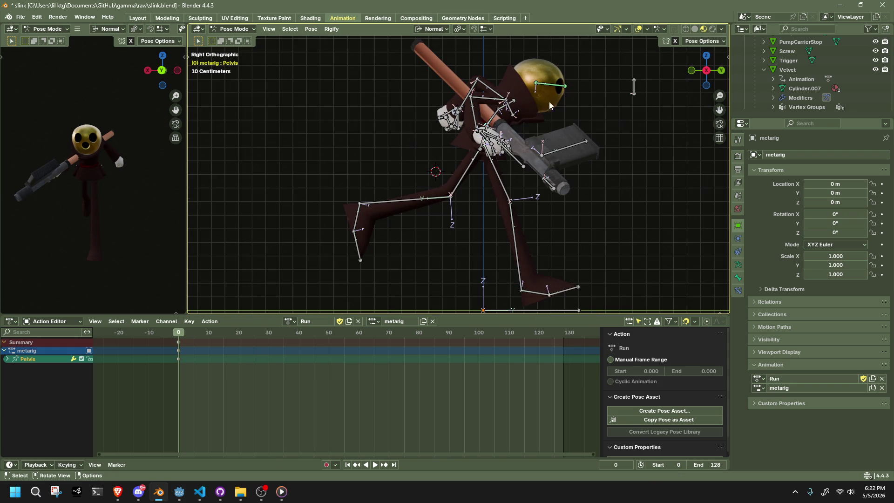
left_click(433, 29)
left_click(419, 59)
key("g")
key("z")
key("Return")
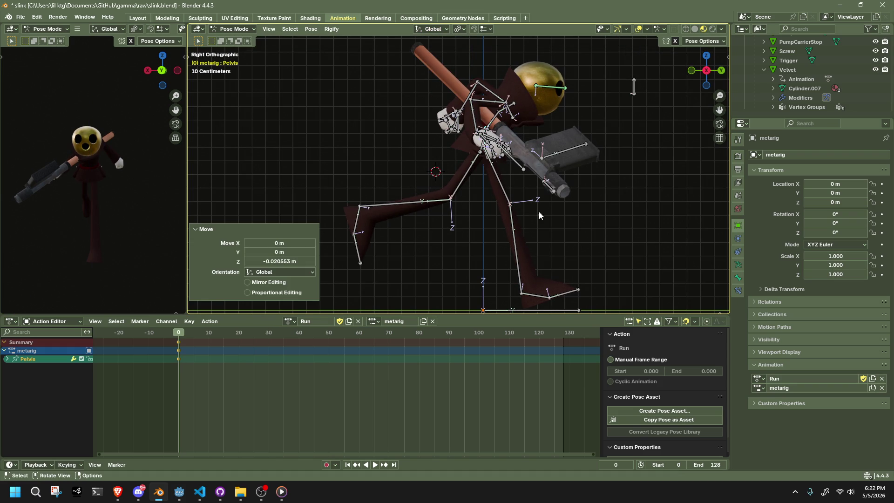
key("ctrl+z")
Step: Pull the left shin with Auto IK so the leg chain follows into a running stride
left_click(519, 231)
key("r")
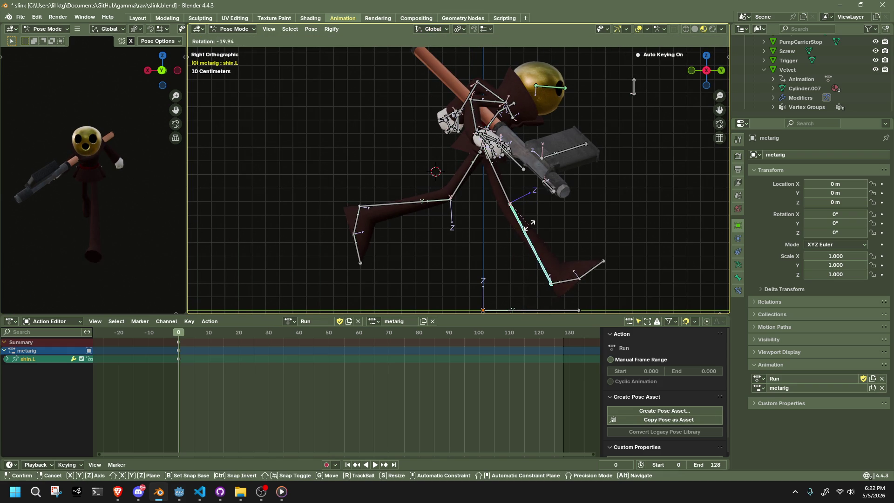
key("Escape")
left_click(703, 41)
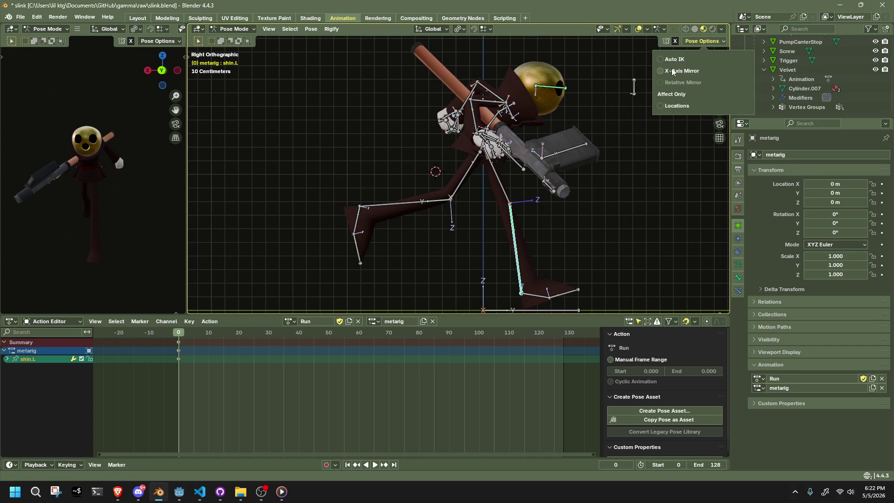
left_click_drag(512, 227, 528, 216)
mouse_move(527, 216)
middle_mouse_down()
mouse_move(590, 226)
mouse_move(424, 216)
middle_mouse_up()
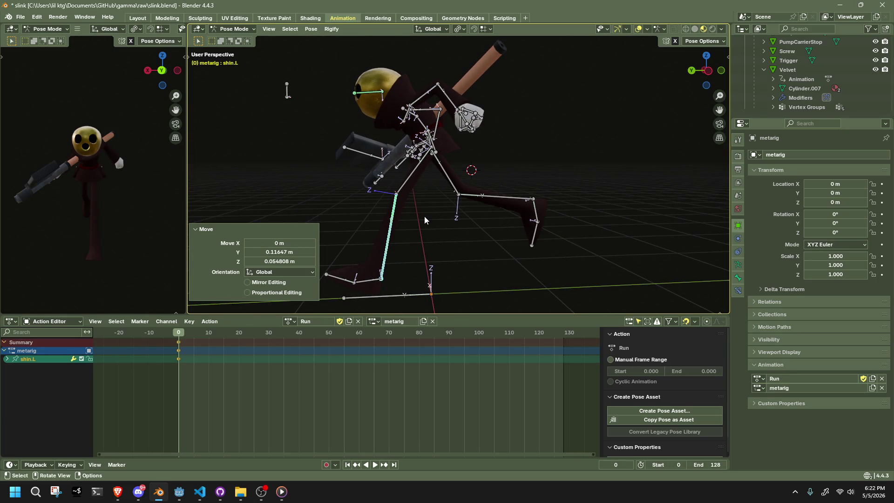
Step: Bring the left forearm down toward the gun and check the pose from several views
left_click(456, 104)
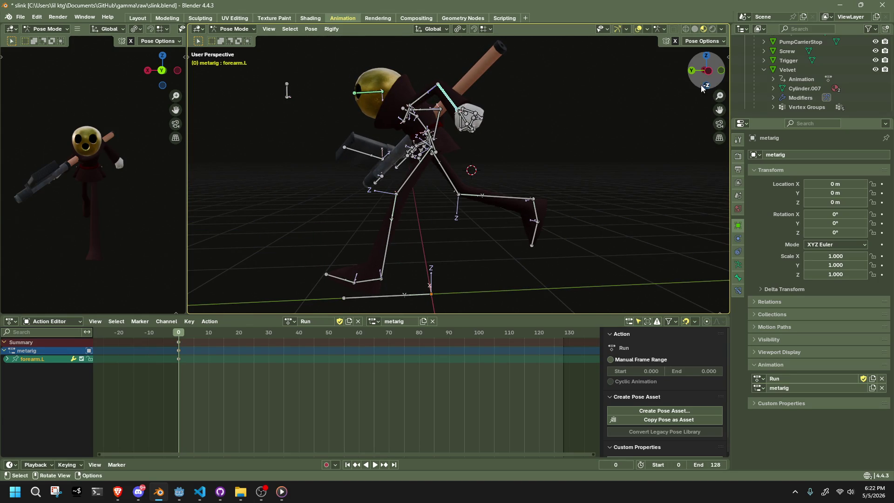
left_click(708, 71)
key("g")
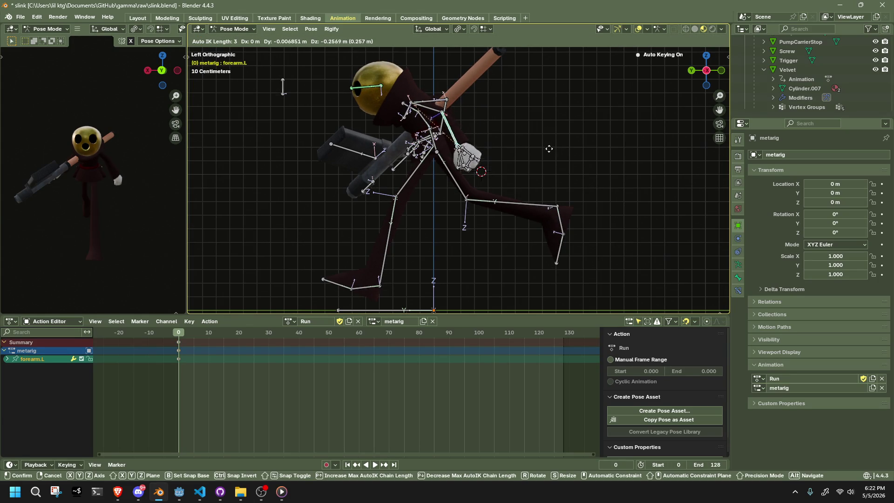
left_click(535, 158)
mouse_move(535, 158)
middle_mouse_down()
mouse_move(409, 160)
mouse_move(416, 164)
middle_mouse_up()
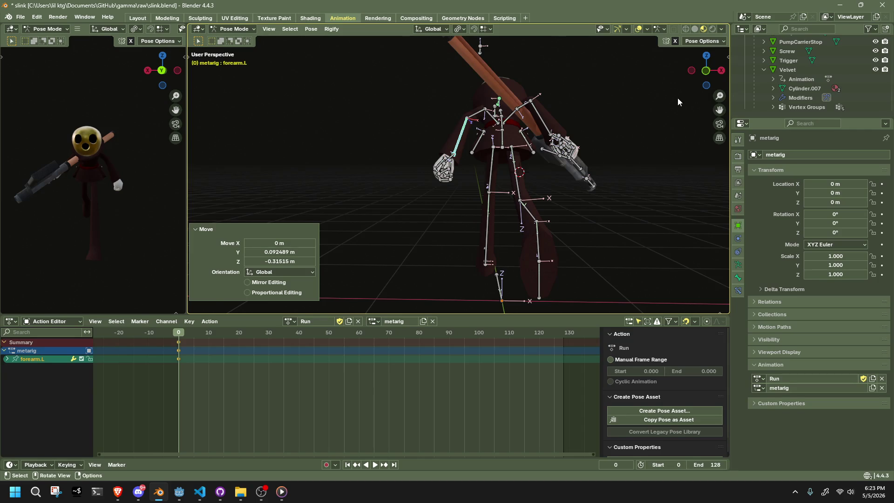
left_click(706, 71)
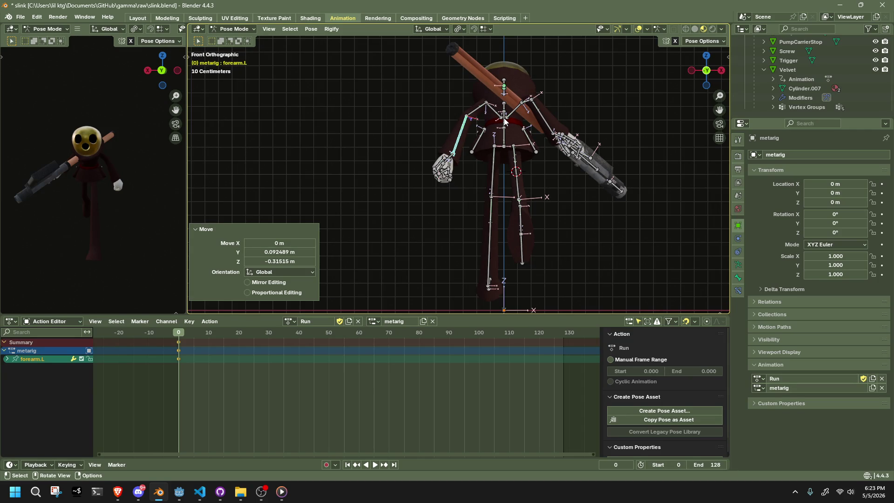
mouse_move(504, 121)
middle_mouse_down()
mouse_move(614, 131)
mouse_move(536, 144)
mouse_move(565, 67)
middle_mouse_up()
left_click(708, 73)
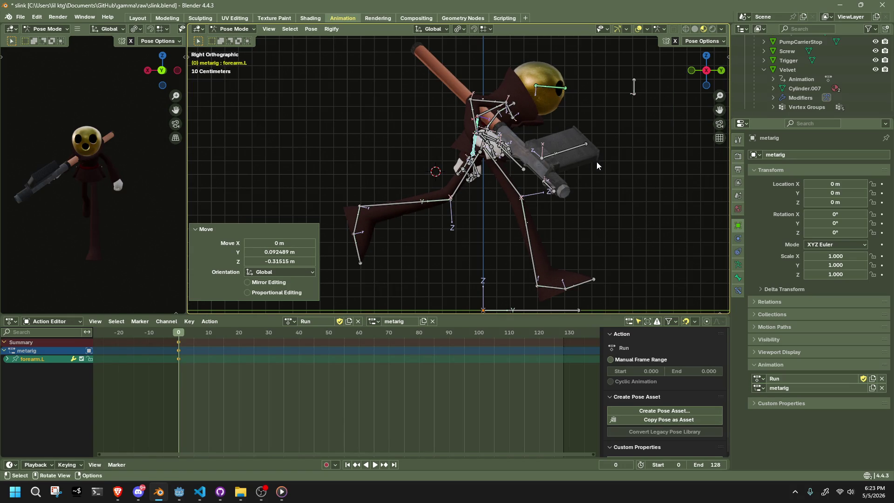
mouse_move(625, 179)
middle_mouse_down()
mouse_move(588, 197)
mouse_move(605, 224)
mouse_move(548, 195)
middle_mouse_up()
left_click(504, 174)
mouse_move(504, 174)
middle_mouse_down()
mouse_move(561, 208)
mouse_move(480, 185)
middle_mouse_up()
Step: Switch to Normal orientation and twist the Abdomen 23.9° around its own Y axis
key("r")
key("z")
left_click(490, 179)
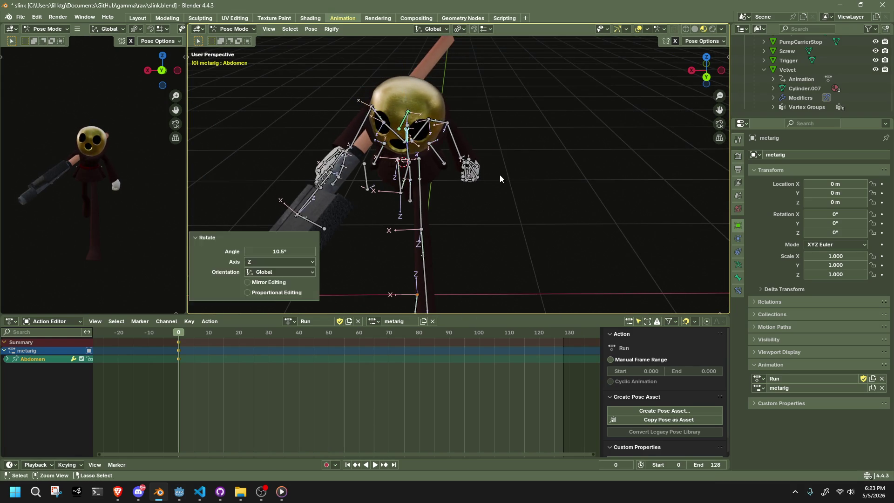
key("ctrl+z")
left_click(438, 29)
left_click(419, 78)
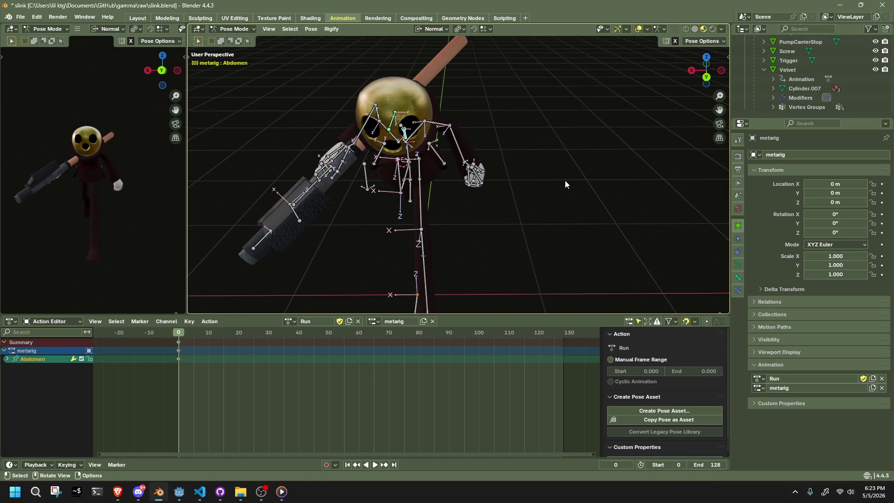
key("r")
key("z")
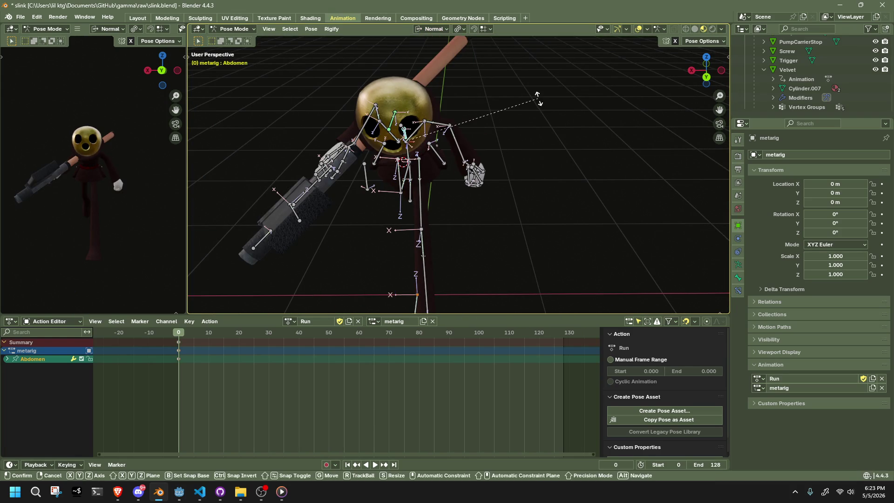
key("y")
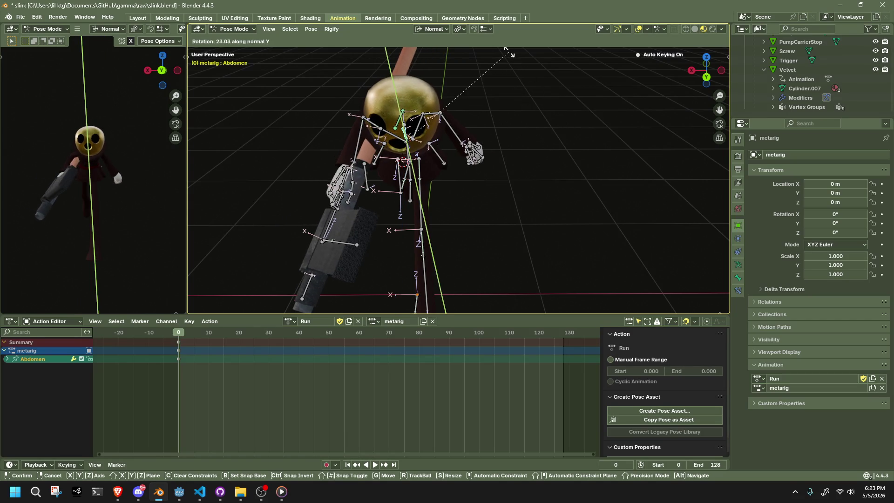
left_click(494, 93)
Step: From the back view, turn the left thigh outward around its Z axis
mouse_move(494, 93)
middle_mouse_down()
mouse_move(376, 173)
mouse_move(303, 162)
middle_mouse_up()
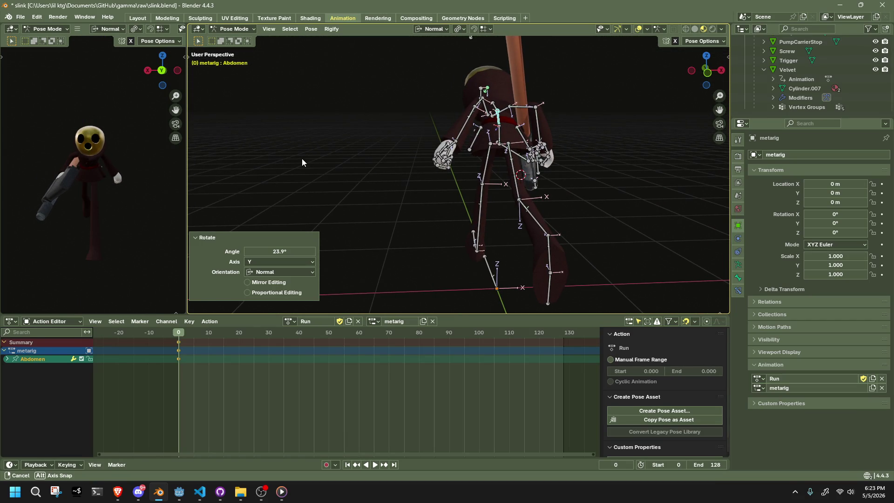
mouse_move(302, 162)
middle_mouse_down()
mouse_move(292, 76)
mouse_move(658, 96)
middle_mouse_up()
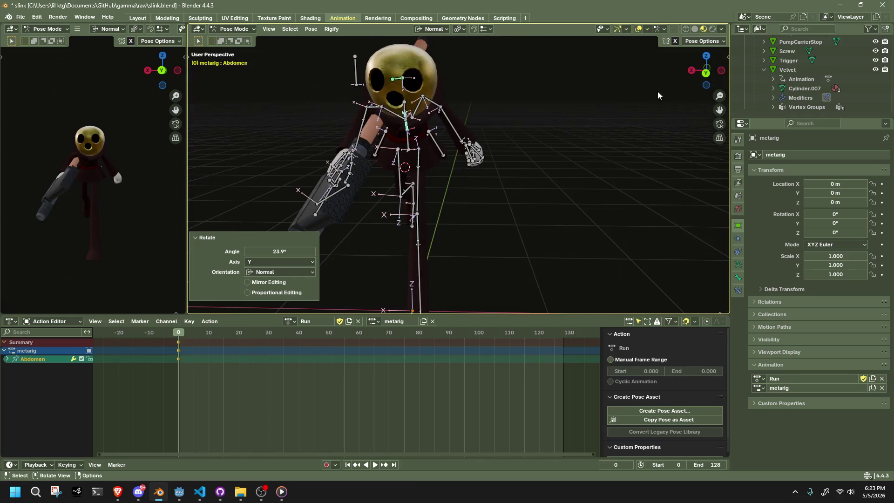
left_click(707, 75)
mouse_move(470, 250)
middle_mouse_down("shift")
mouse_move(442, 180)
mouse_move(450, 216)
middle_mouse_up("shift")
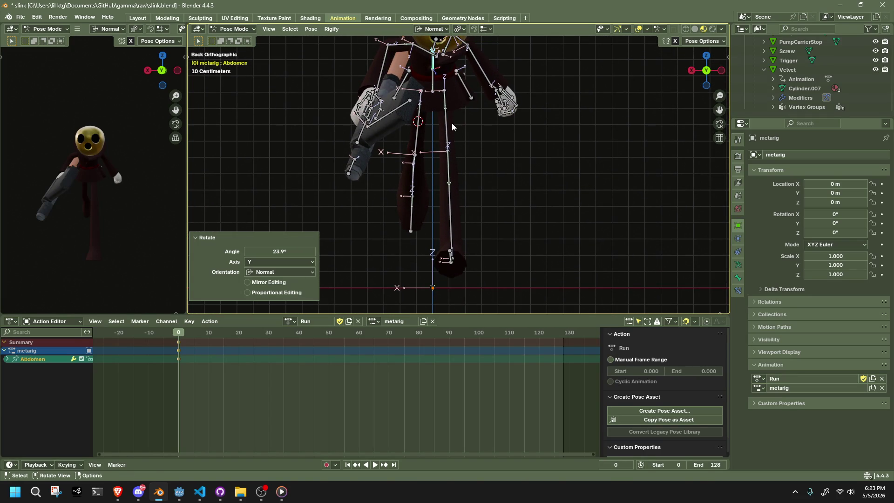
left_click(452, 127)
key("r")
key("z")
left_click(469, 123)
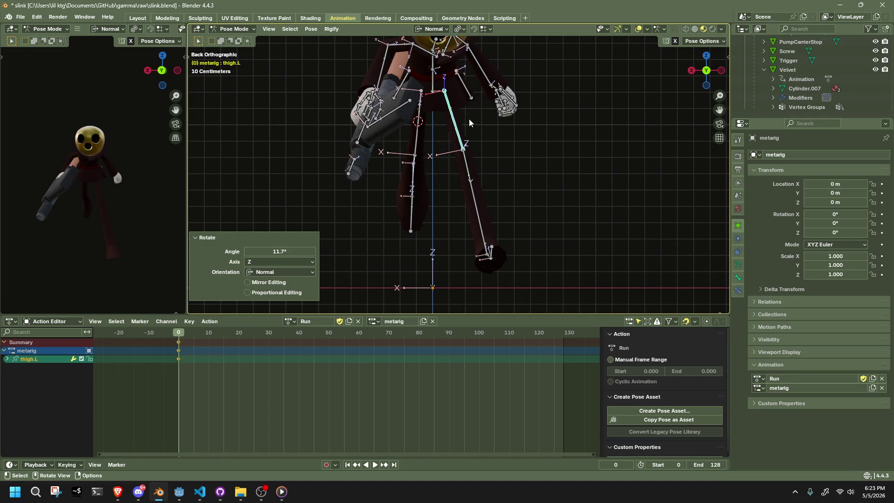
Step: Try rotating the right thigh, then cancel and undo the change
left_click(423, 111)
key("r")
key("z")
left_click(421, 112)
key("r")
key("y")
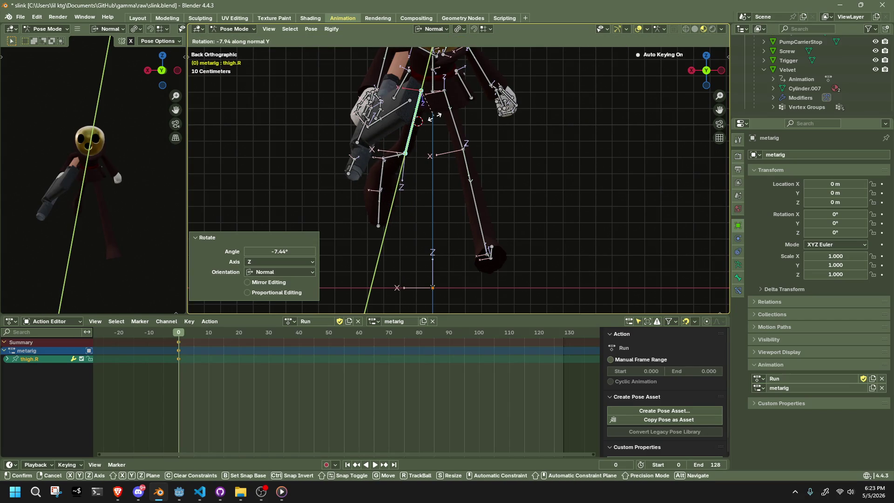
key("z")
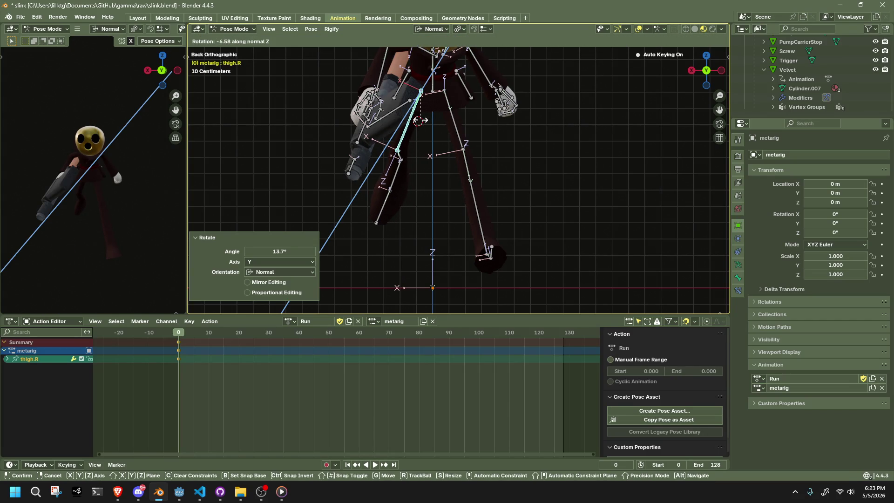
key("Escape")
key("ctrl+z")
Step: Select every bone and keyframe the whole pose at frame 0
mouse_move(539, 164)
middle_mouse_down()
mouse_move(513, 174)
mouse_move(369, 164)
mouse_move(585, 174)
mouse_move(661, 121)
middle_mouse_up()
left_click(705, 71)
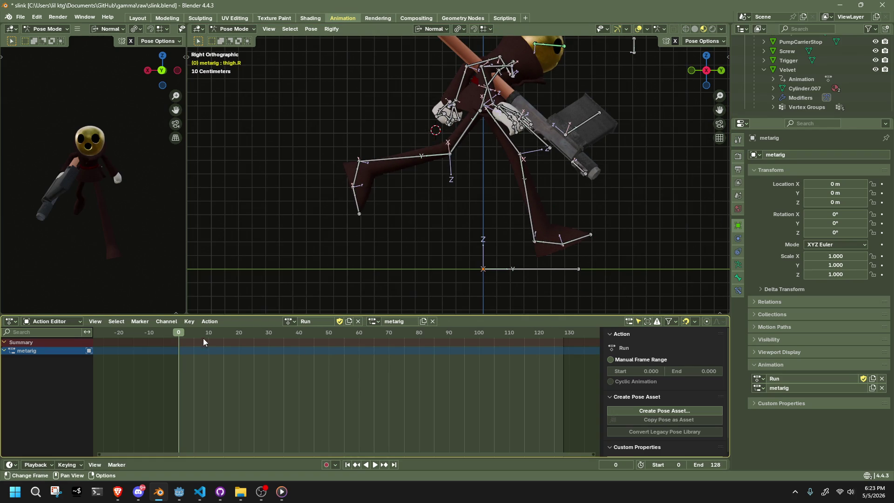
key("Escape")
key("a")
key("i")
scroll(446, 225, "down", 3)
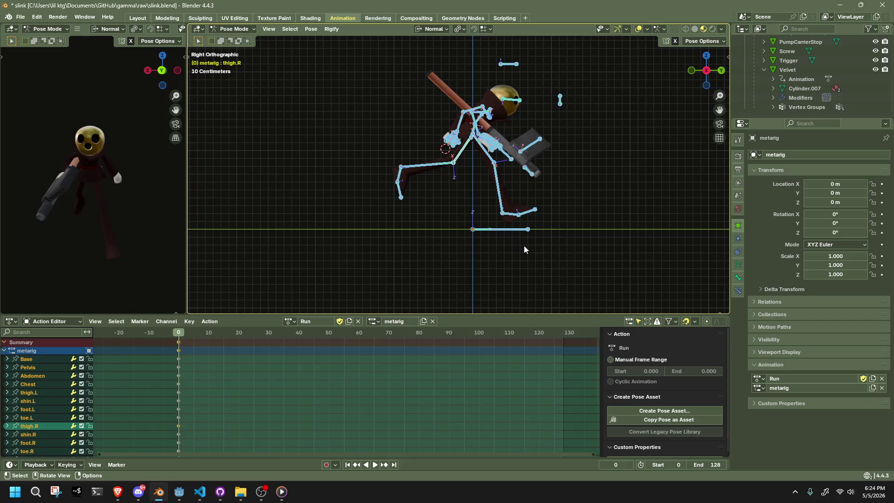
left_click(401, 261)
key("a")
Step: Check the keyed pose from the front and select only the Pelvis bone
mouse_move(457, 245)
middle_mouse_down()
mouse_move(196, 254)
mouse_move(619, 244)
middle_mouse_up()
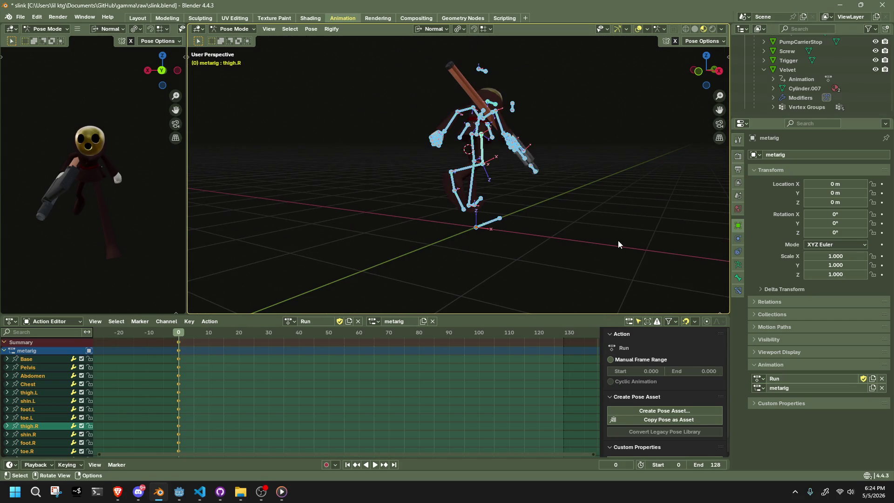
left_click(706, 79)
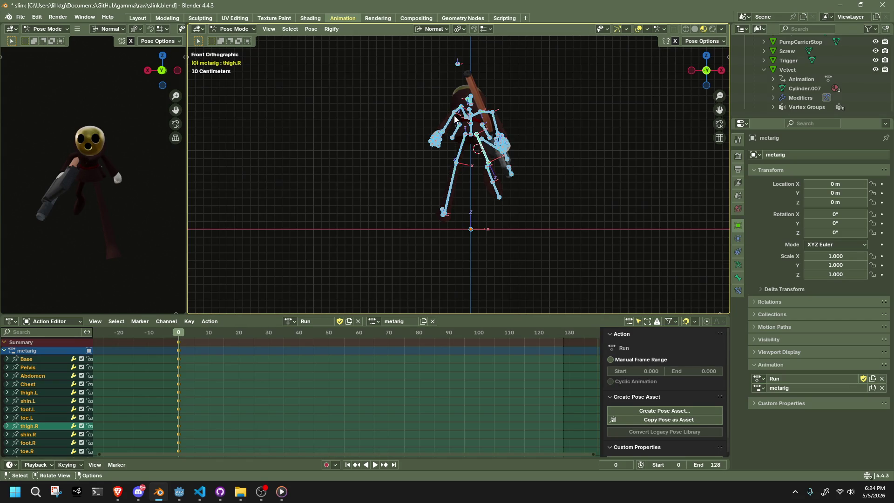
left_click(472, 131)
Step: Undo a trial pelvis rotation and set the transform orientation back to Global
key("r")
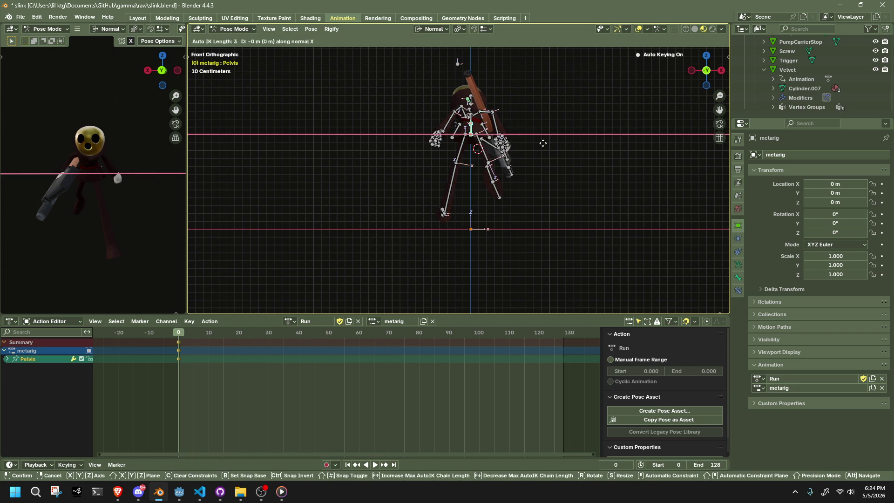
left_click(539, 144)
key("ctrl+z")
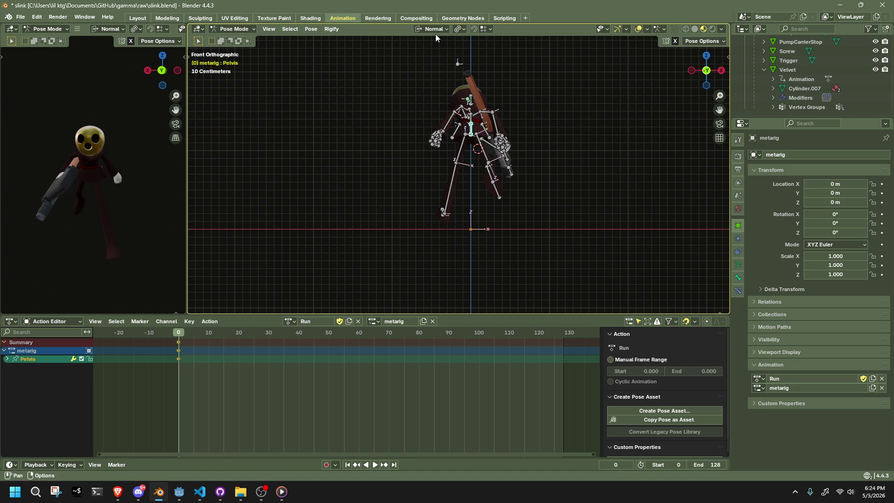
left_click(430, 32)
left_click(434, 56)
key("r")
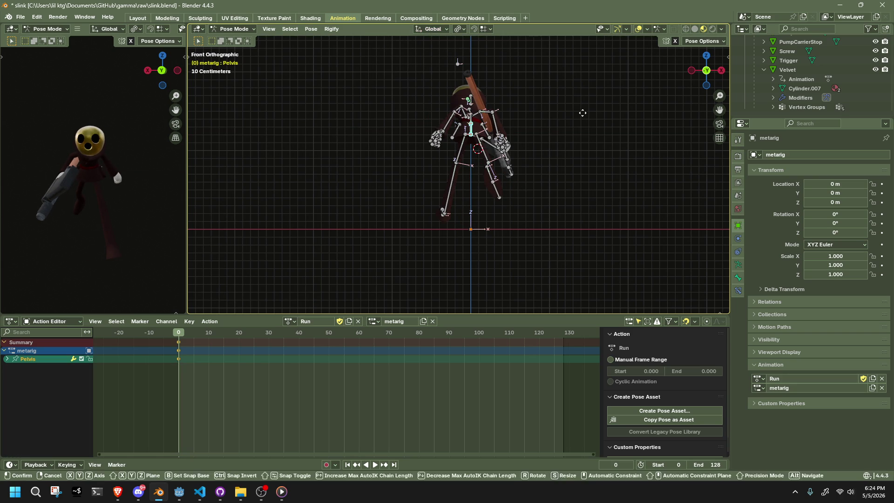
key("Escape")
left_click(699, 41)
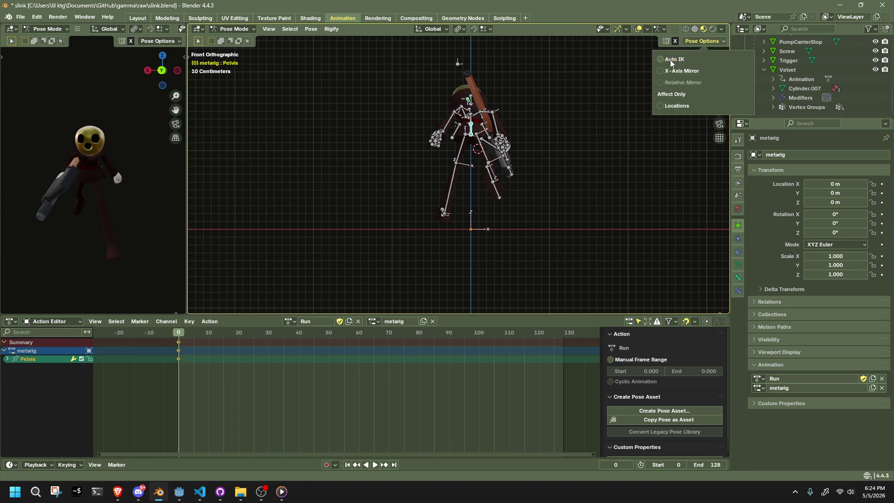
Step: Try shifting the pelvis sideways along X, then undo the move
key("g")
key("x")
left_click(573, 163)
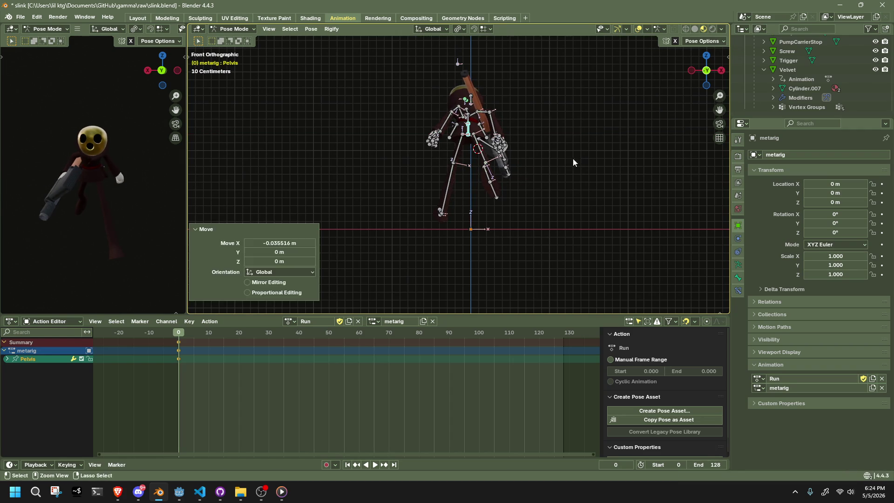
key("ctrl+z")
mouse_move(471, 100)
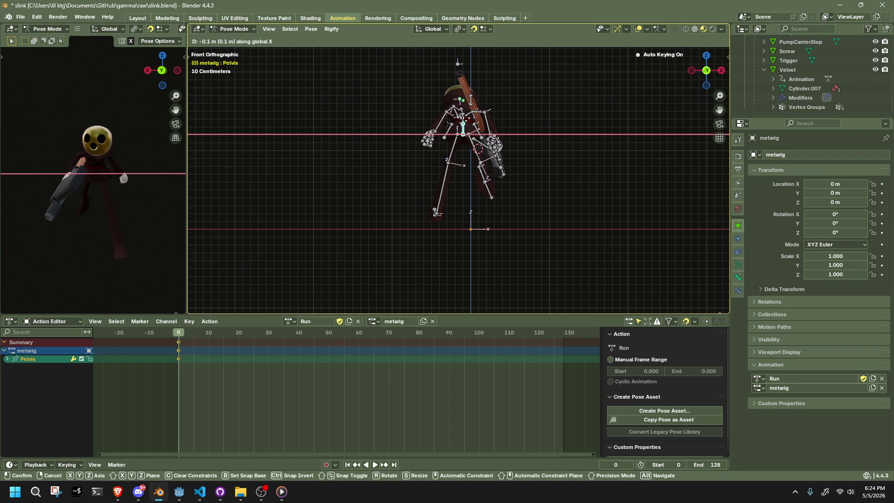
left_click(467, 118)
key("ctrl+z")
Step: Add the HeadLookAtBone to the Pelvis selection, leaving Chest and HeadBone out
left_click(472, 109, "shift")
left_click(472, 109, "shift")
left_click(471, 109, "shift")
left_click(471, 109, "shift")
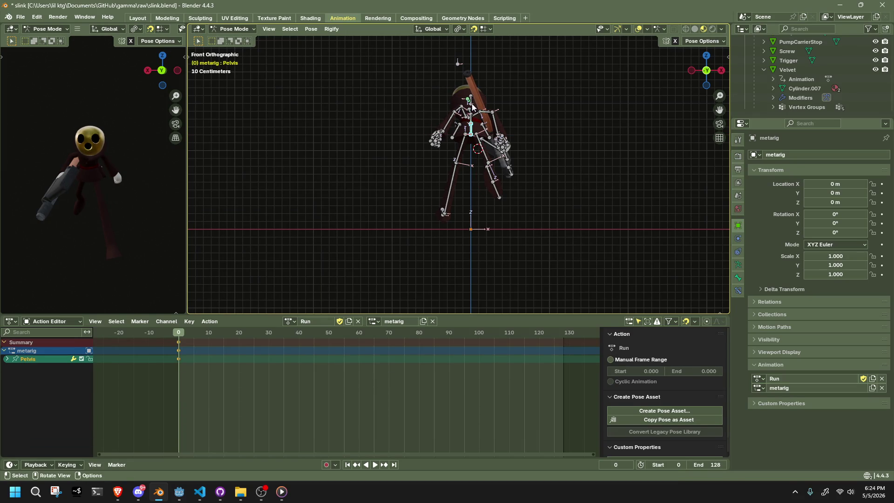
left_click(473, 108, "shift")
left_click(473, 109, "shift")
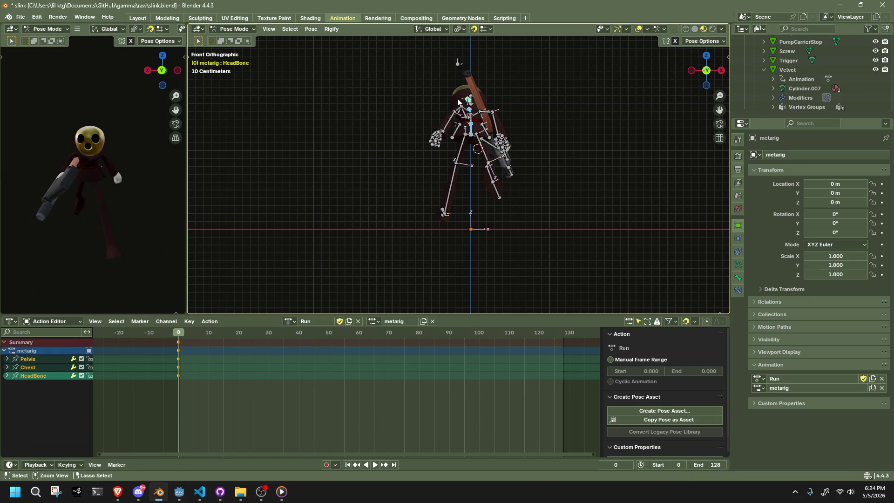
left_click(472, 109, "shift")
scroll(452, 238, "up", 2)
scroll(452, 239, "up", 1)
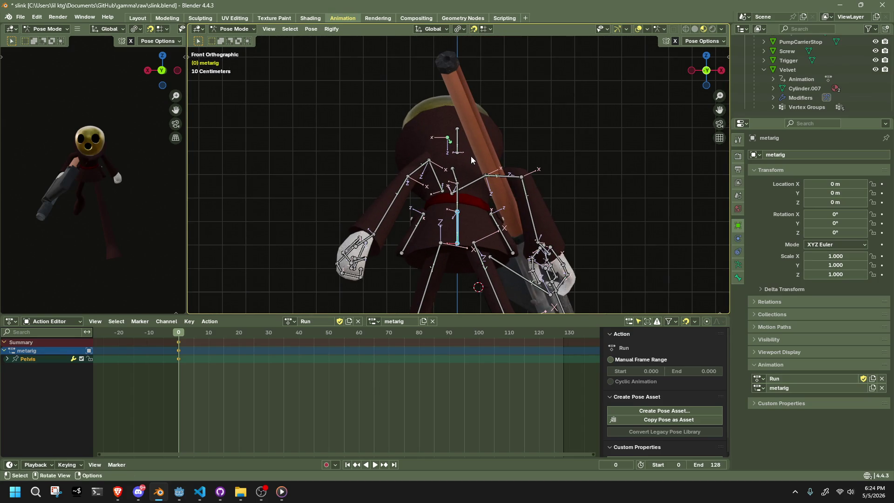
left_click(552, 167, "shift")
Step: Move the Pelvis and HeadLookAtBone about -0.1 m along X
key("g")
key("x")
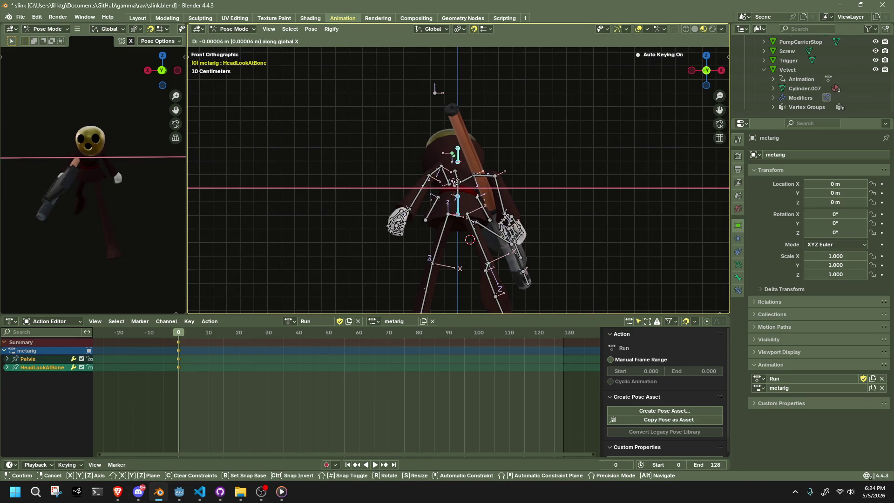
left_click(534, 187)
scroll(535, 187, "down", 3)
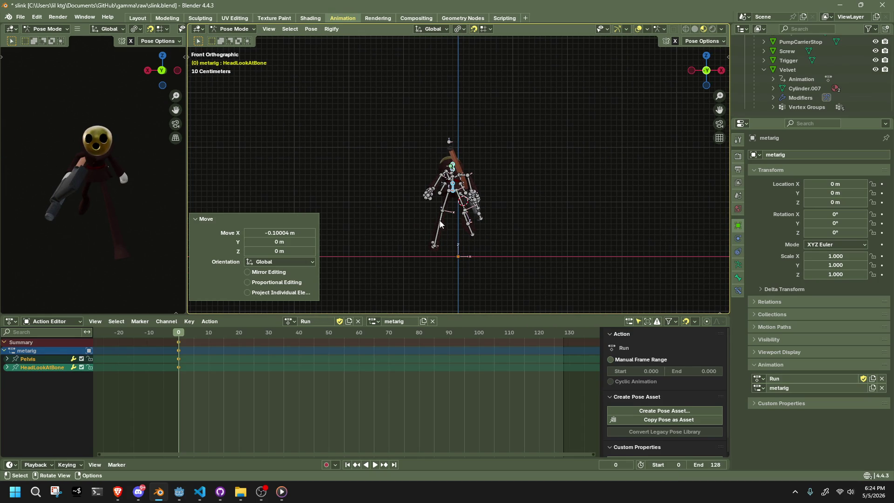
Step: View the rig straight from the left side and deselect all bones
mouse_move(424, 227)
middle_mouse_down()
mouse_move(474, 242)
mouse_move(543, 238)
mouse_move(660, 178)
middle_mouse_up()
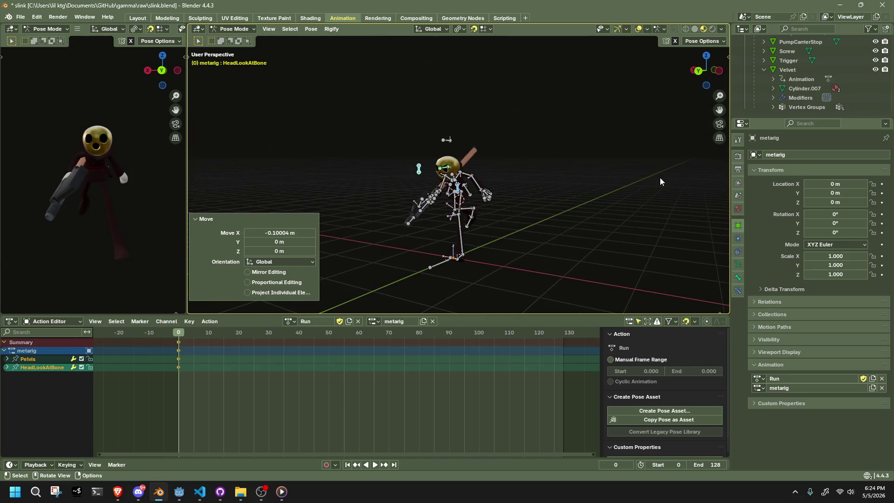
left_click(718, 73)
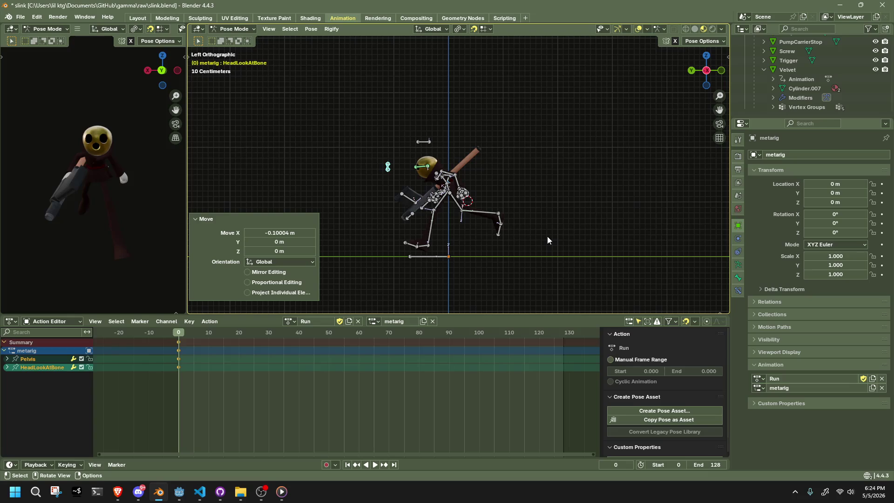
key("alt+a")
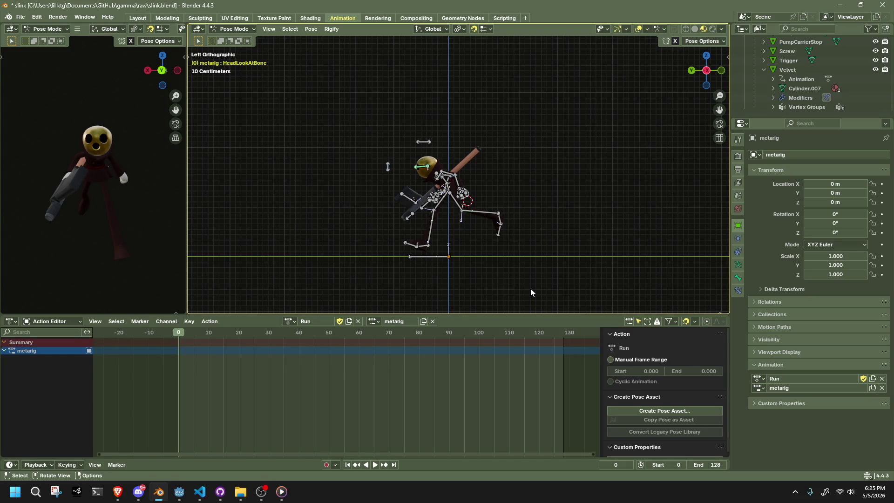
Step: Copy the whole pose and paste it flipped on the X axis
mouse_move(381, 198)
middle_mouse_down()
mouse_move(539, 227)
mouse_move(617, 215)
mouse_move(665, 191)
middle_mouse_up()
key("KP_1")
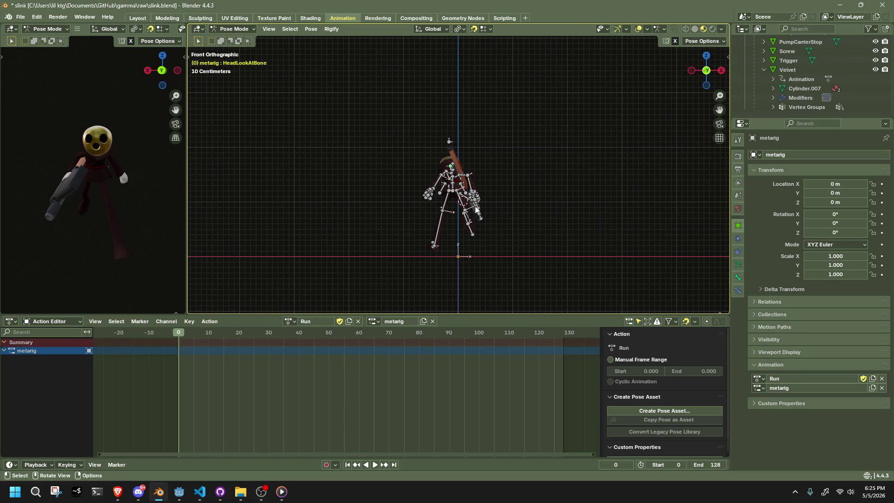
mouse_move(476, 210)
middle_mouse_down()
mouse_move(589, 196)
mouse_move(671, 205)
mouse_move(574, 211)
middle_mouse_up()
key("a")
key("ctrl+c")
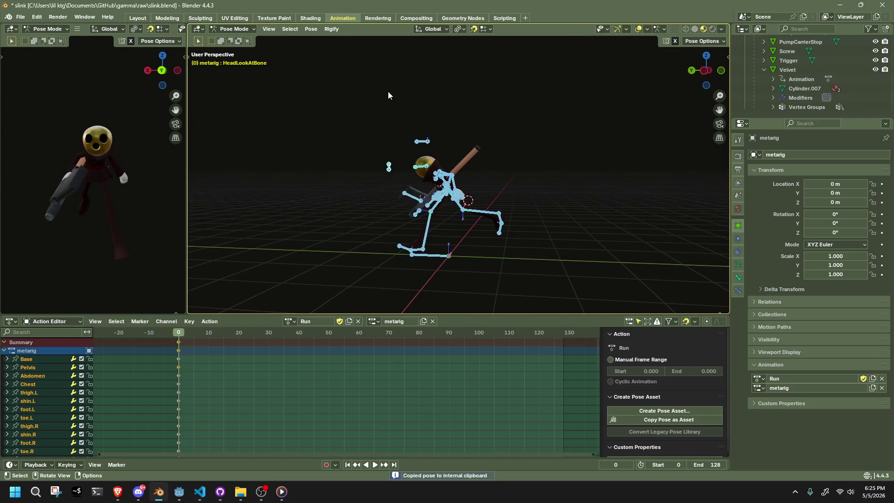
key("ctrl+shift+v")
Step: Box-select the right hand bones, copy their pose and paste it mirrored
mouse_move(395, 141)
middle_mouse_down()
mouse_move(443, 184)
mouse_move(658, 180)
mouse_move(655, 169)
mouse_move(574, 216)
mouse_move(471, 222)
mouse_move(415, 200)
middle_mouse_up()
scroll(415, 200, "up", 6)
left_click_drag(347, 137, 431, 210)
mouse_move(454, 163)
middle_mouse_down()
mouse_move(506, 174)
mouse_move(499, 177)
middle_mouse_up()
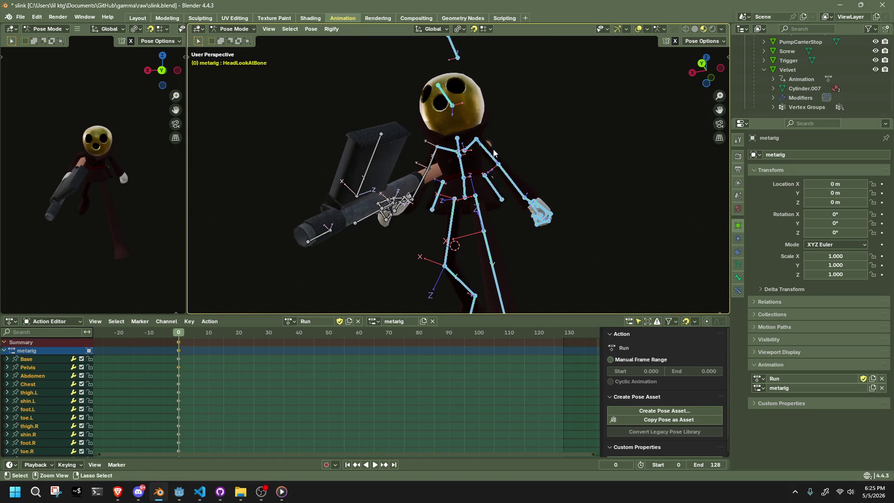
left_click_drag(525, 190, 541, 208)
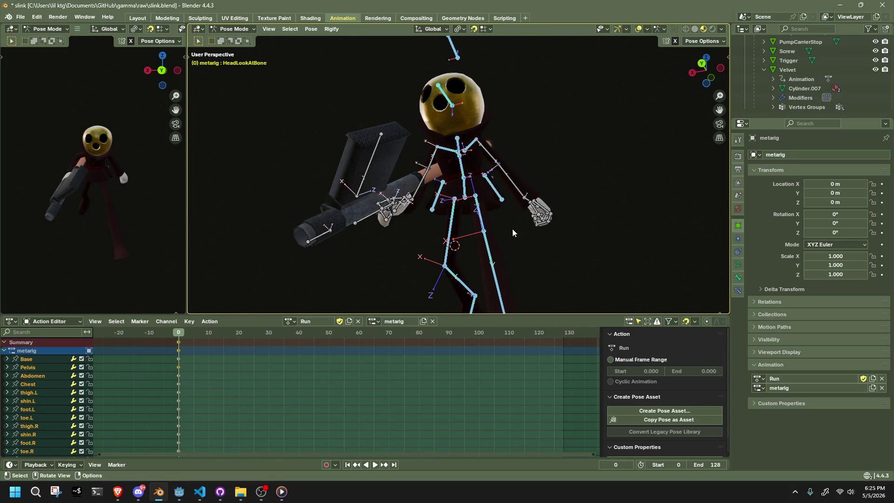
left_click(312, 29)
key("ctrl+c")
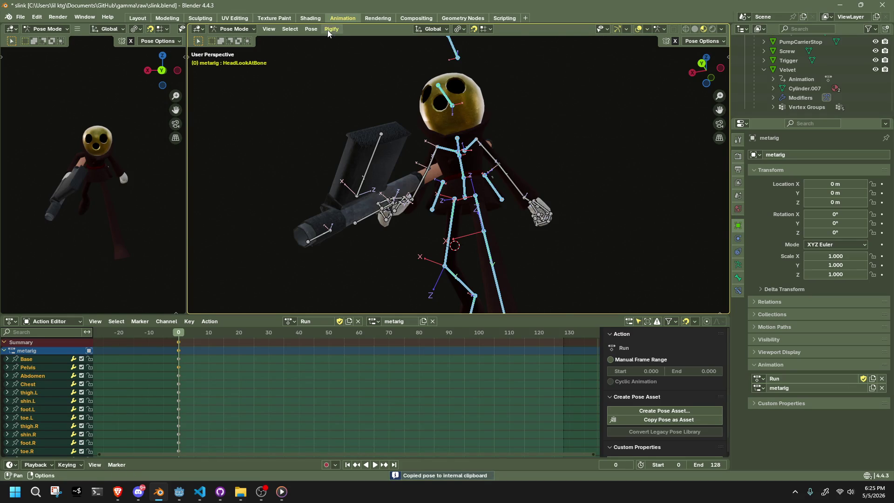
scroll(465, 177, "down", 4)
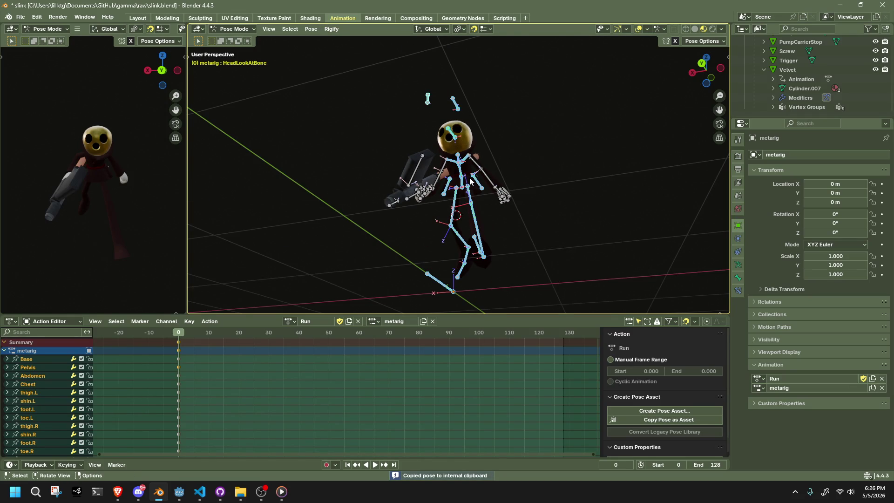
key("ctrl+shift+v")
Step: From the opposite side of the rig, select the upper_arm.R bone
mouse_move(471, 180)
middle_mouse_down()
mouse_move(501, 199)
mouse_move(678, 219)
mouse_move(261, 209)
mouse_move(298, 209)
middle_mouse_up()
mouse_move(464, 207)
middle_mouse_down()
mouse_move(616, 203)
mouse_move(462, 184)
middle_mouse_up()
left_click(468, 178)
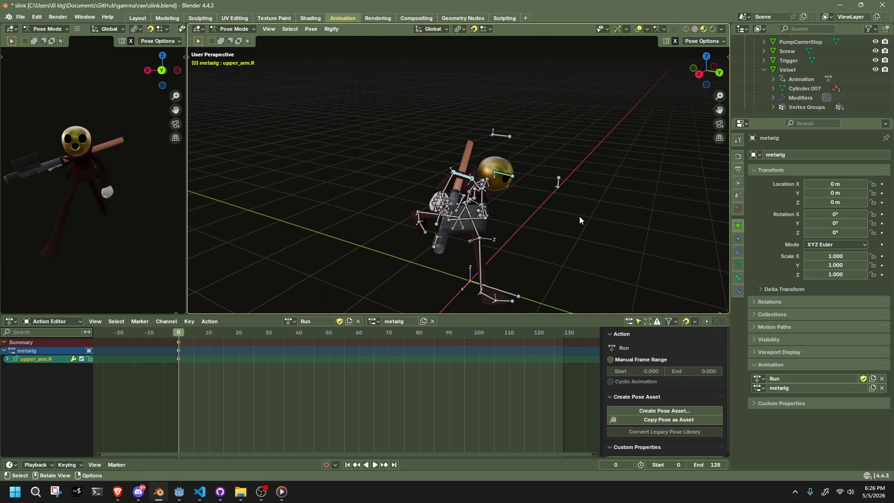
Step: Turn upper_arm.R 30° about global Z, then tilt it about the X axis
scroll(575, 231, "up", 5)
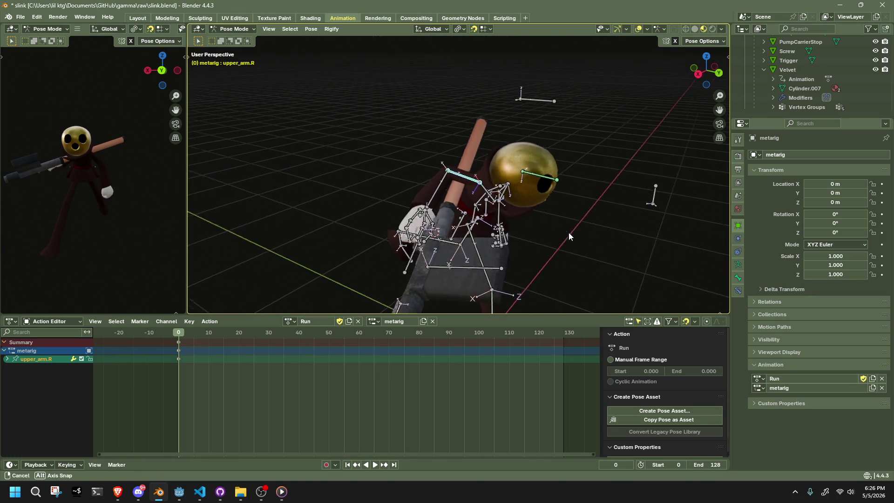
key("r")
key("z")
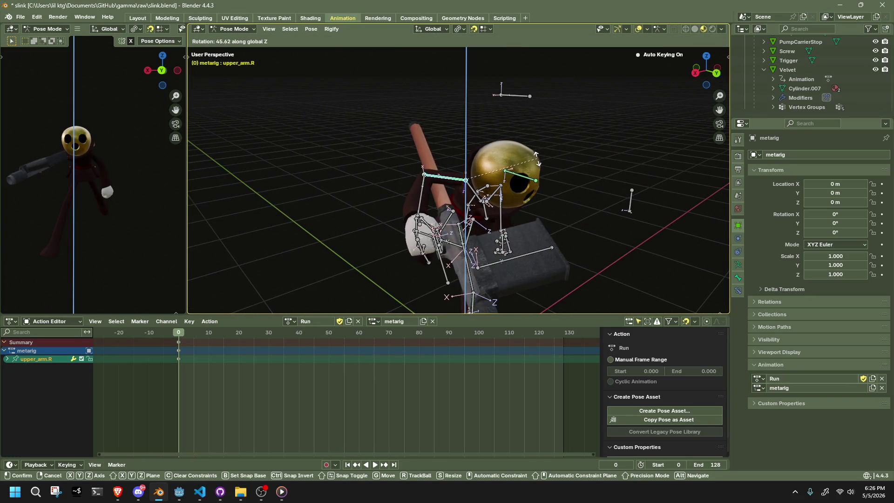
left_click(589, 215)
middle_click_drag(588, 218, 559, 186)
key("r")
key("x")
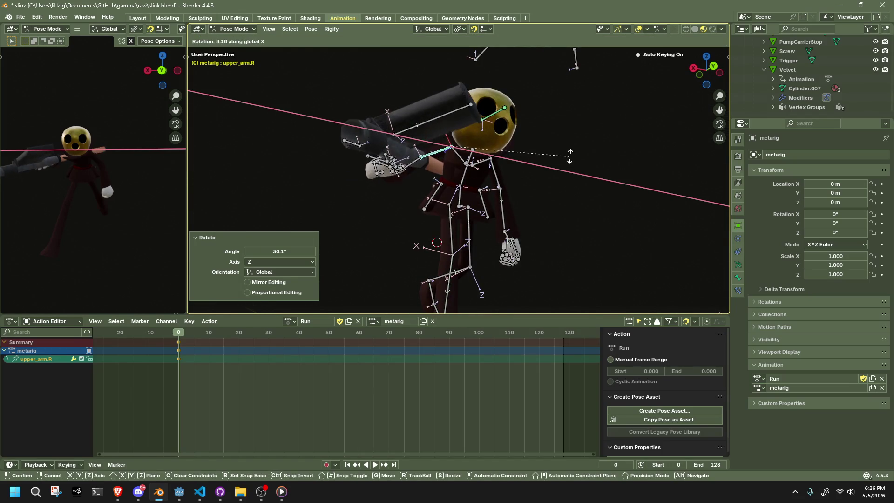
left_click(536, 155)
mouse_move(537, 155)
middle_mouse_down()
mouse_move(303, 200)
mouse_move(525, 189)
mouse_move(450, 204)
mouse_move(460, 205)
middle_mouse_up()
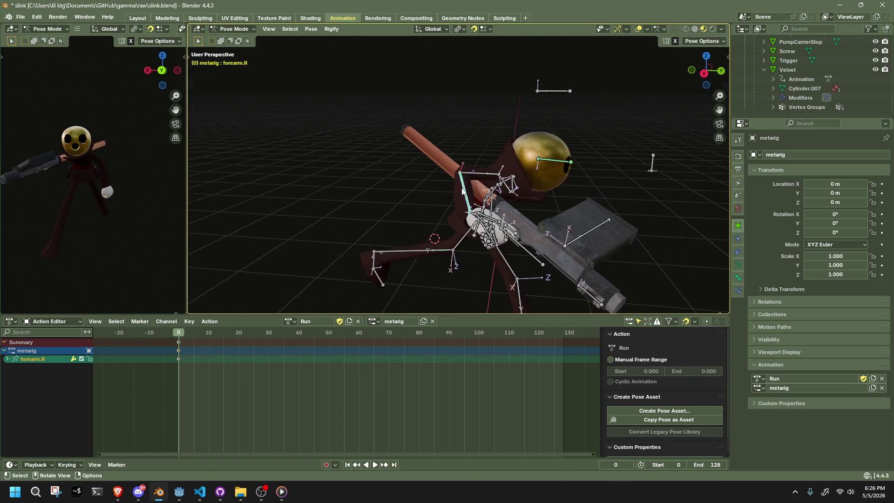
Step: Cancel the forearm.R rotation, undo the last arm rotations, and change the posing options
left_click(460, 205)
key("r")
key("Escape")
key("ctrl+z")
left_click(701, 41)
key("ctrl+z")
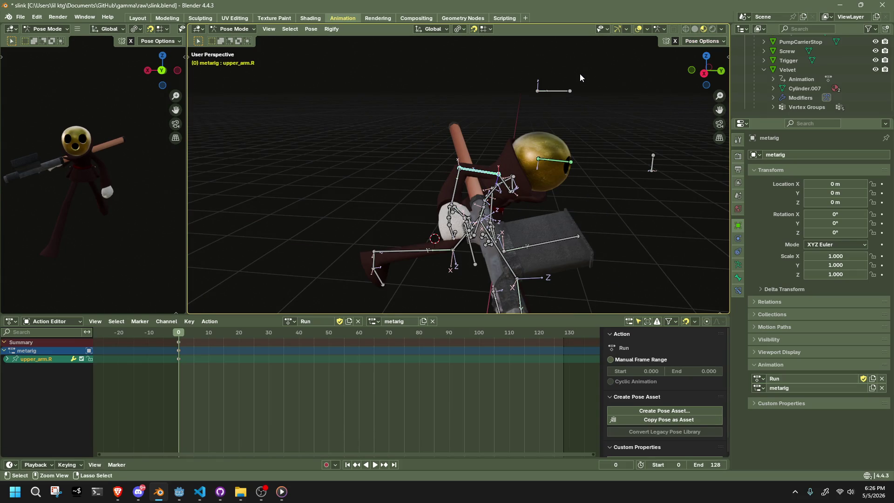
left_click(689, 43)
Step: Move forearm.R toward the gun, checking the pose from back and front
left_click(450, 196)
left_click_drag(454, 196, 463, 190)
key("ctrl+z")
middle_click_drag(463, 190, 594, 199)
key("g")
left_click(535, 179)
mouse_move(535, 179)
middle_mouse_down()
mouse_move(323, 172)
mouse_move(512, 240)
middle_mouse_up()
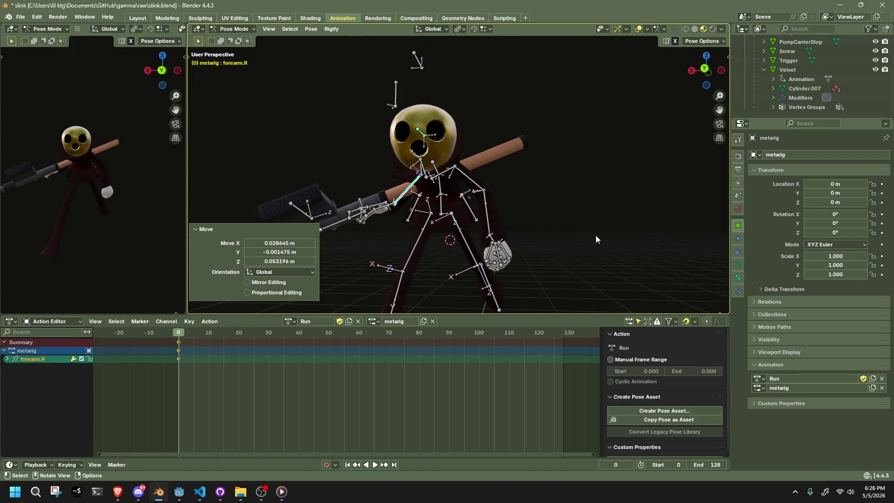
mouse_move(484, 206)
middle_mouse_down()
mouse_move(583, 225)
mouse_move(513, 233)
mouse_move(563, 253)
mouse_move(559, 228)
mouse_move(645, 207)
middle_mouse_up()
key("g")
left_click(581, 226)
Step: Rotate upper_arm.R about the X axis, discarding an undone raise along Y
left_click(494, 176)
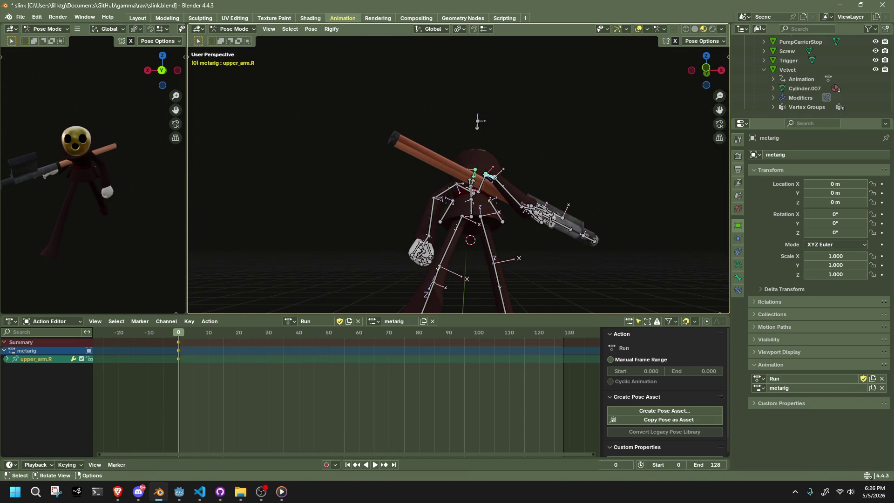
key("r")
key("z")
key("g")
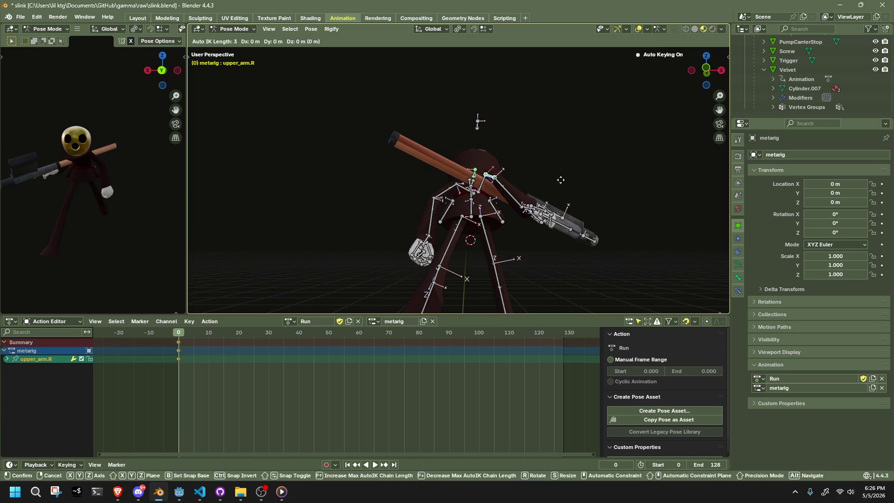
key("y")
left_click(559, 189)
key("ctrl+z")
key("t")
key("r")
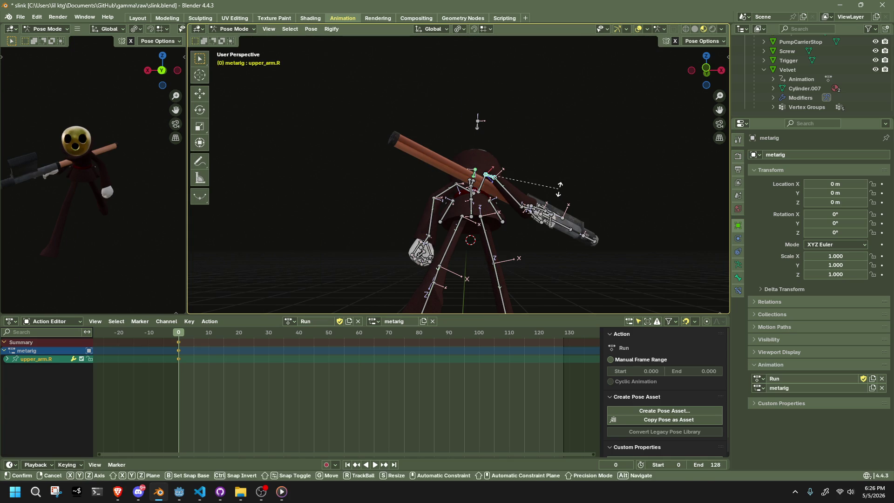
key("x")
left_click(556, 194)
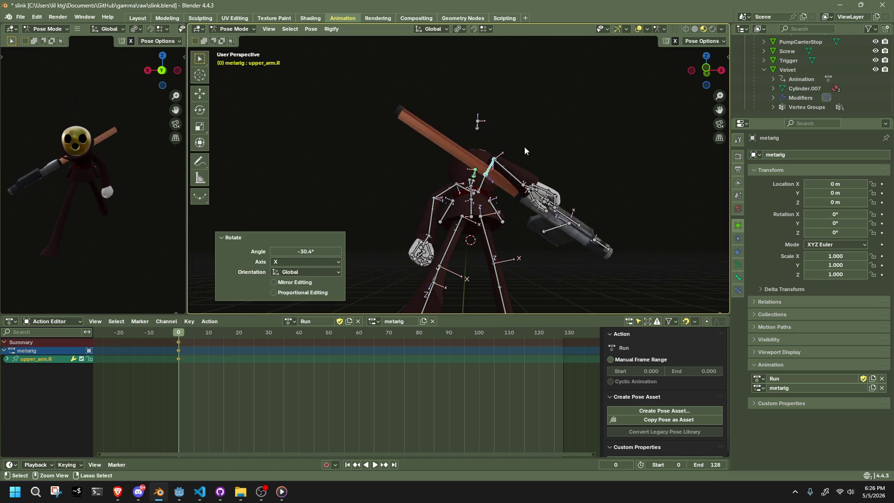
Step: Set transform orientation to Normal and twist upper_arm.R -23.7° about its own Y axis
left_click(431, 30)
left_click(414, 77)
key("r")
key("z")
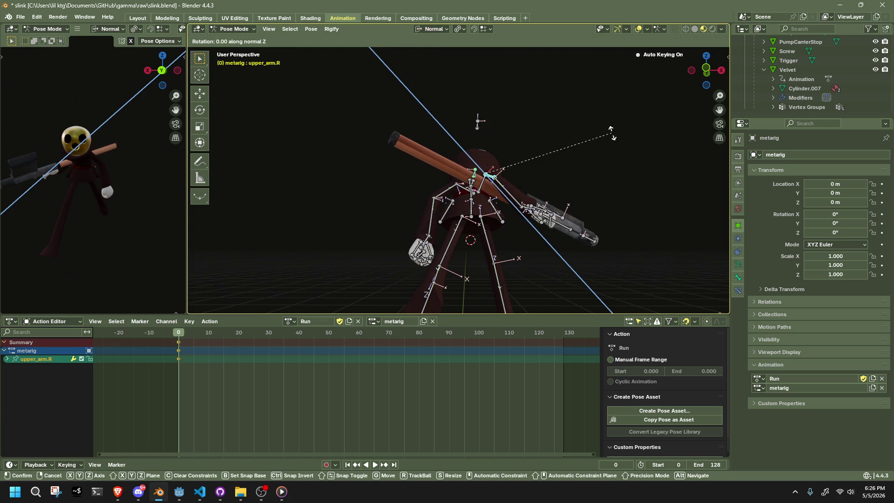
key("y")
key("y")
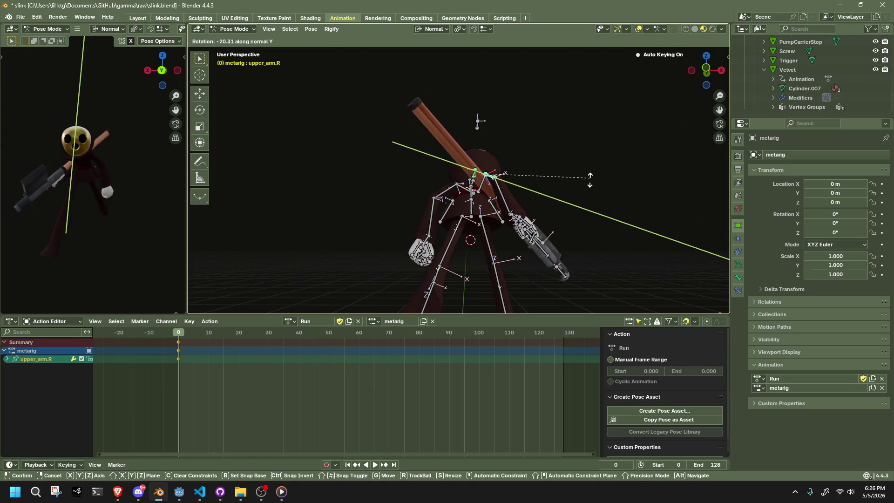
left_click(585, 183)
Step: Adjust forearm.R's position twice so the right hand grips the gun
mouse_move(585, 183)
middle_mouse_down()
mouse_move(526, 235)
mouse_move(397, 201)
middle_mouse_up()
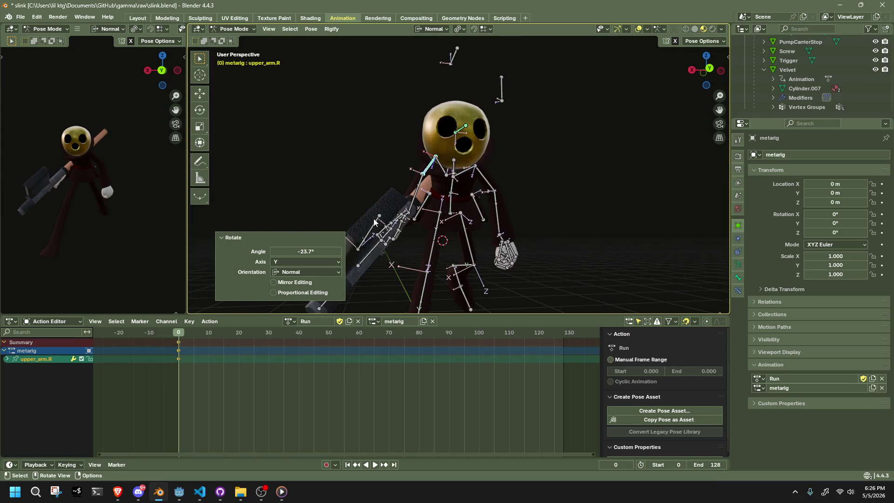
left_click(396, 201)
key("g")
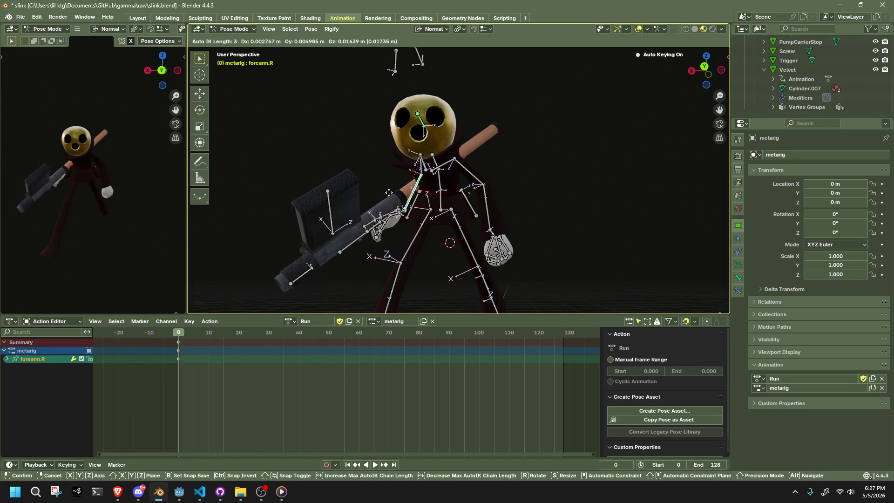
left_click(397, 196)
mouse_move(397, 196)
middle_mouse_down()
mouse_move(446, 180)
mouse_move(347, 227)
mouse_move(368, 223)
middle_mouse_up()
key("g")
left_click(425, 198)
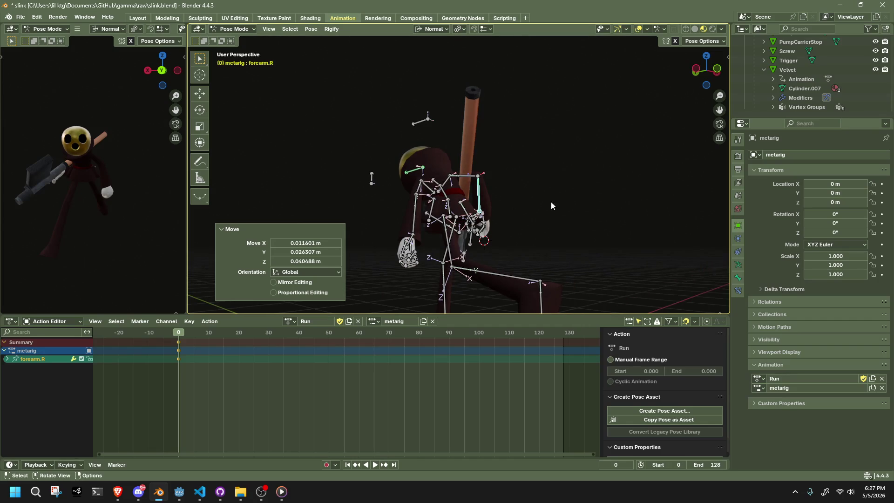
Step: From the left side view, pull forearm.L up so the left hand grips the gun
left_click(711, 70)
left_click(430, 231)
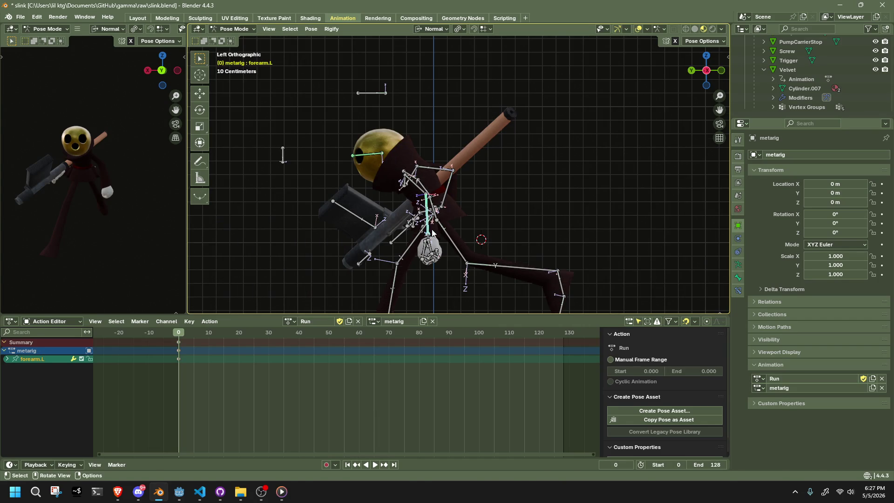
key("g")
left_click(460, 205)
mouse_move(461, 205)
middle_mouse_down()
mouse_move(393, 150)
mouse_move(363, 206)
mouse_move(329, 150)
mouse_move(480, 223)
mouse_move(467, 209)
mouse_move(373, 221)
mouse_move(398, 213)
middle_mouse_up()
key("g")
left_click(362, 210)
Step: Select all rig bones and box-select their keyframes at frame 0
key("a")
scroll(402, 209, "down", 5)
left_click_drag(219, 418, 166, 339)
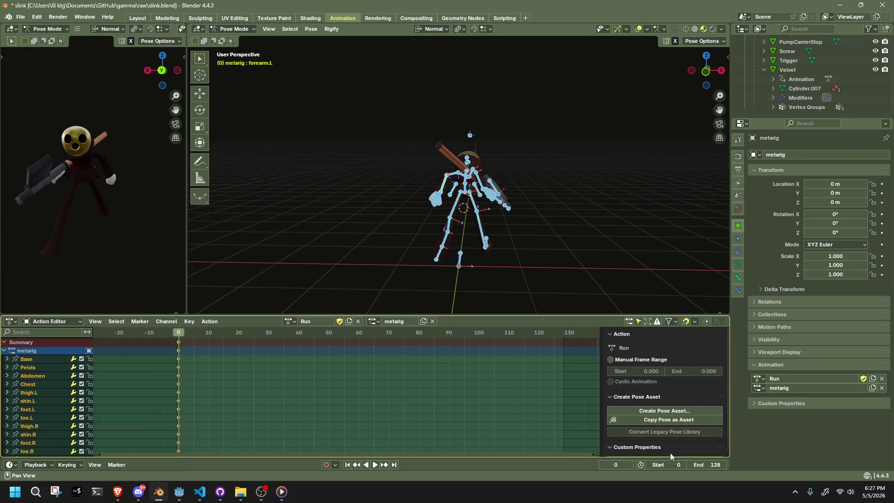
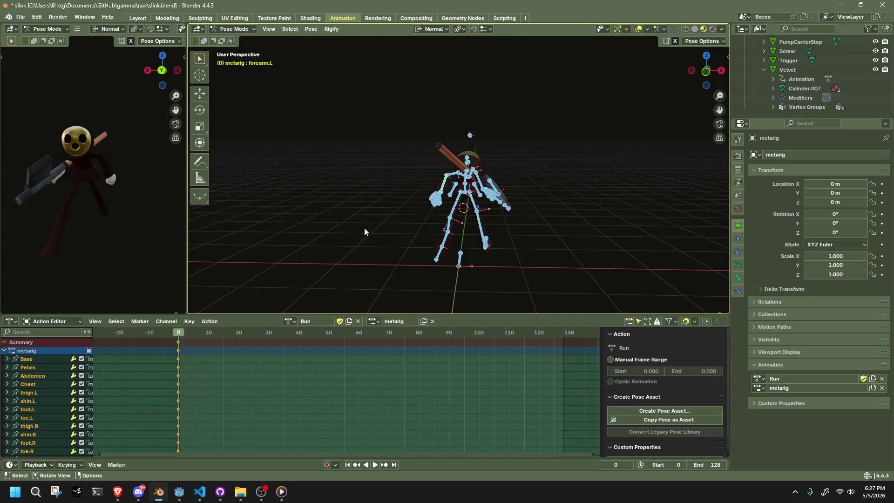
Step: Scrub the Action Editor to frame 12, clear the bone selection, and switch to Back Orthographic view
scroll(364, 228, "down", 1)
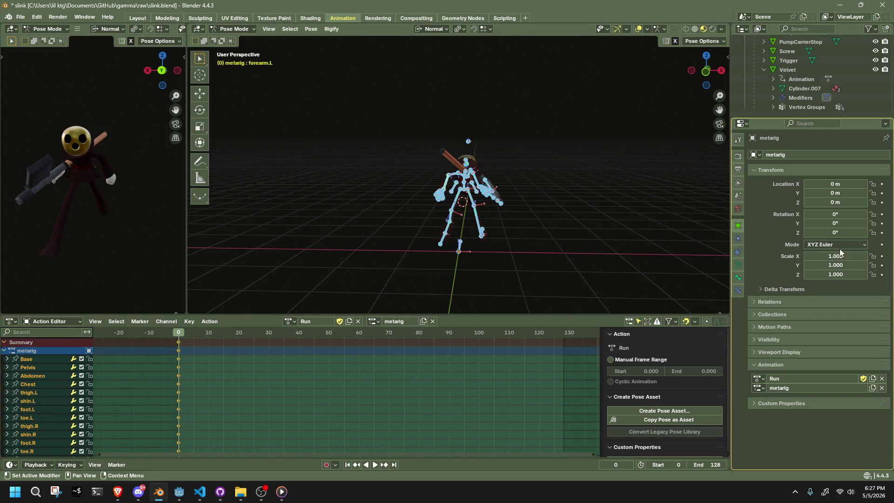
left_click_drag(186, 333, 214, 340)
mouse_move(346, 233)
middle_mouse_down()
mouse_move(532, 205)
mouse_move(626, 175)
middle_mouse_up()
left_click(626, 176)
left_click(701, 74)
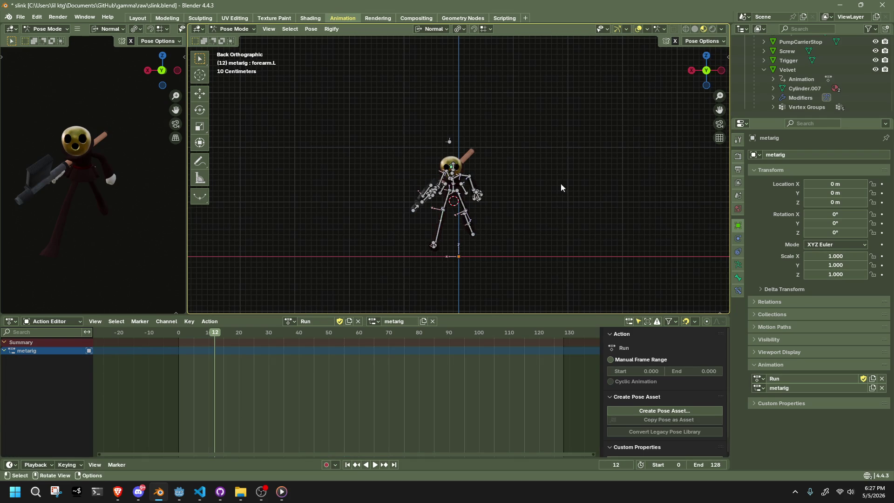
key("a")
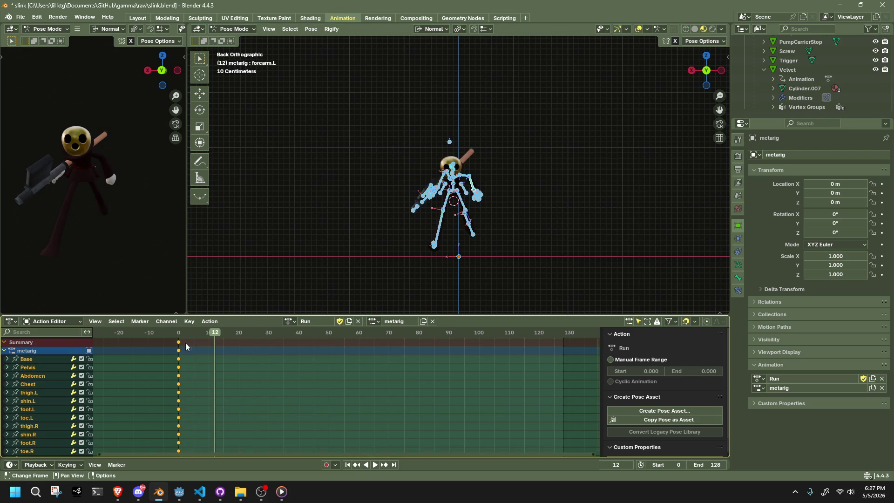
mouse_move(186, 358)
left_mouse_down()
mouse_move(168, 339)
mouse_move(215, 339)
left_mouse_up()
key("space")
key("ctrl+shift+v")
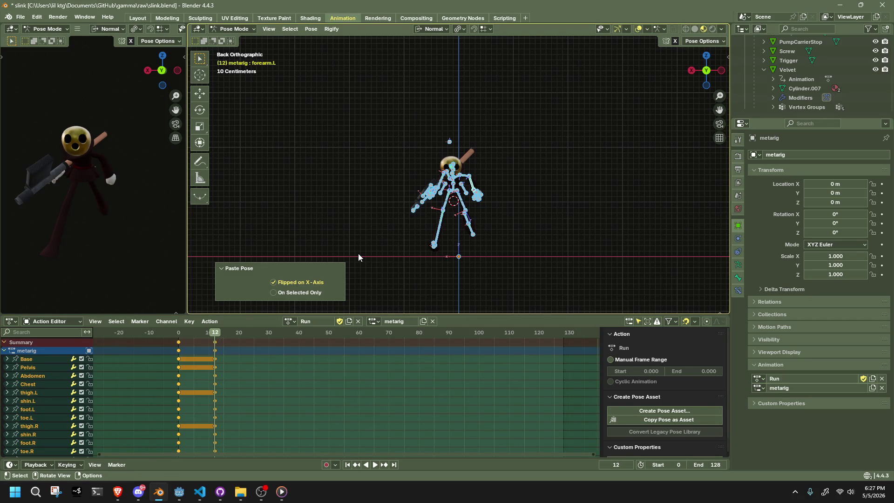
left_click_drag(175, 334, 214, 334)
key("ctrl+z")
key("ctrl+c")
key("ctrl+shift+v")
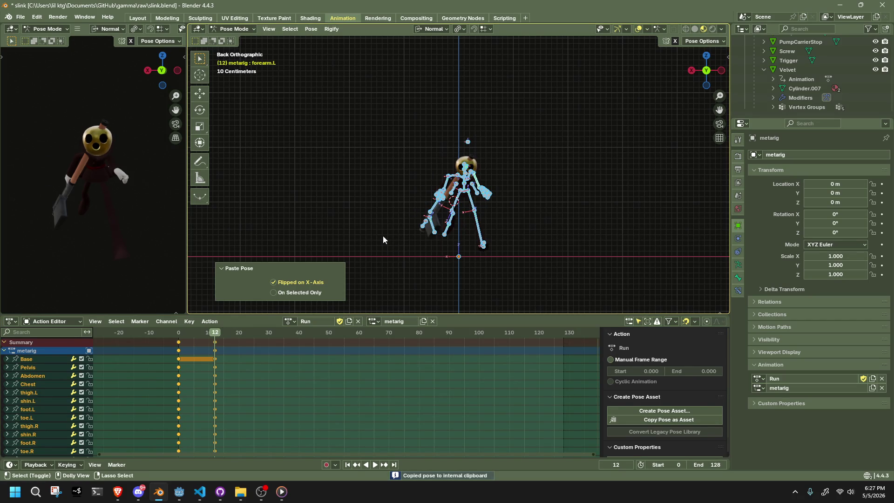
mouse_move(383, 239)
middle_mouse_down()
mouse_move(501, 236)
mouse_move(517, 251)
middle_mouse_up()
key("shift+Left")
key("space")
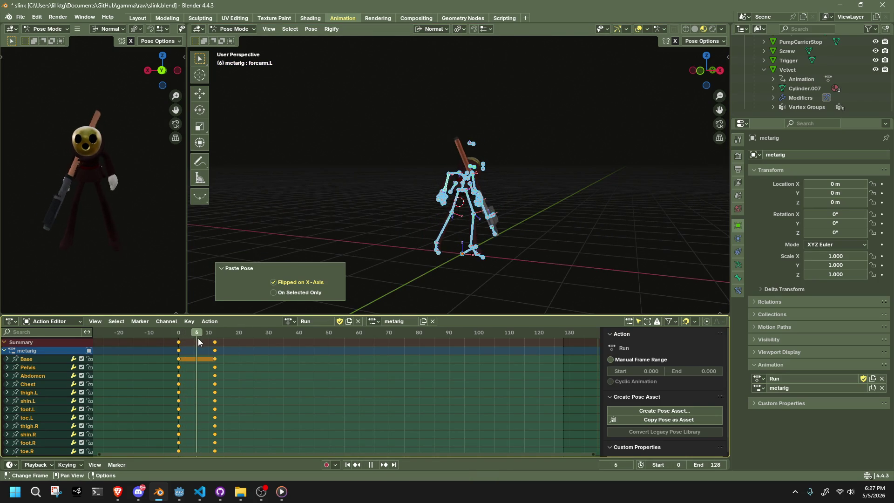
left_click_drag(212, 345, 193, 345)
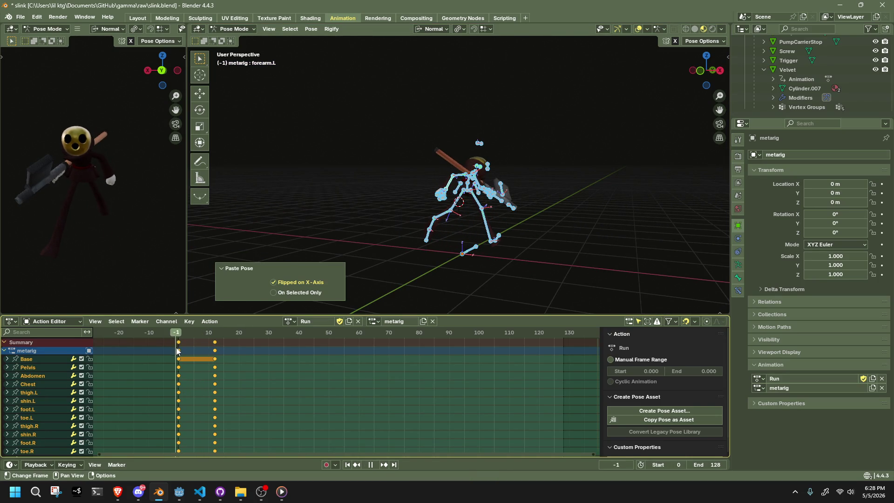
key("space")
key("ctrl+z")
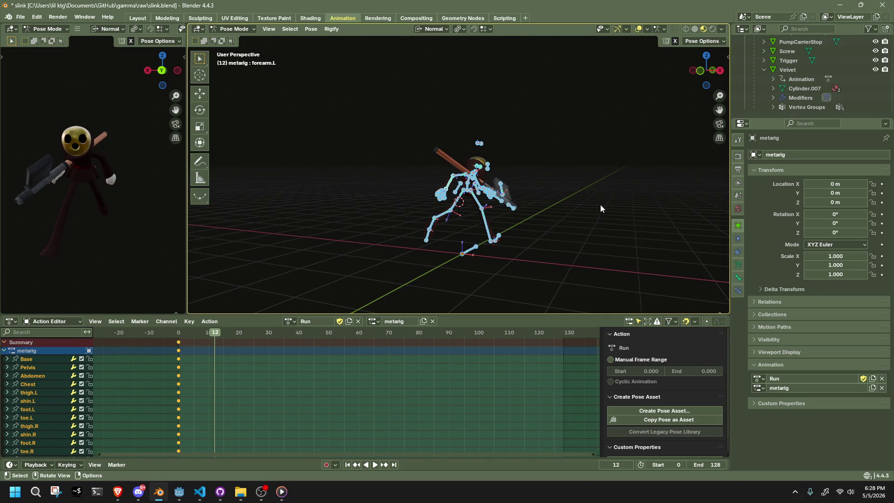
Step: Go to frame 0 and select the Pelvis and HeadLookAtBone bones in front view
left_click(700, 70)
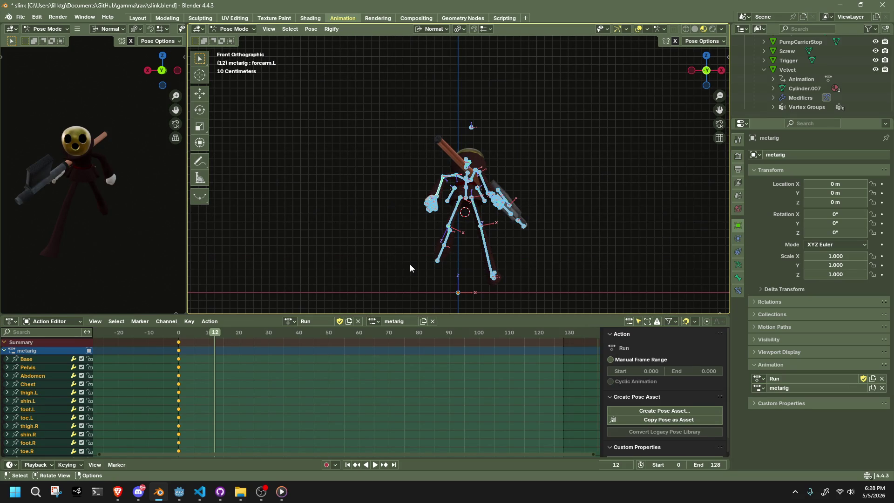
scroll(474, 264, "up", 1)
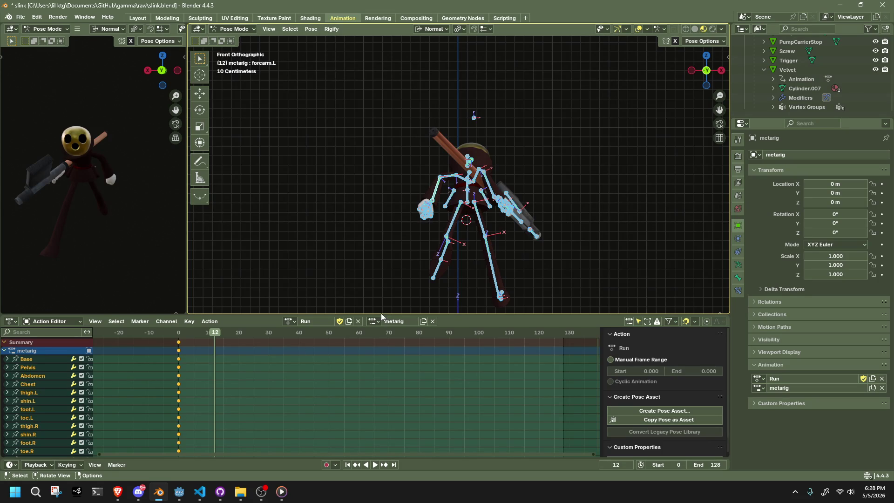
left_click(180, 335)
scroll(447, 292, "down", 2)
scroll(447, 292, "up", 1)
scroll(473, 228, "up", 2)
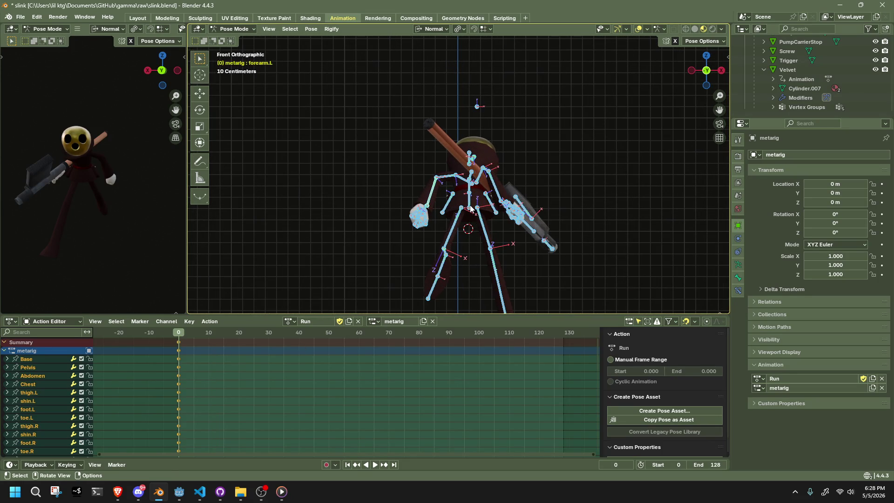
left_click(470, 208)
mouse_move(478, 135)
middle_mouse_down()
mouse_move(480, 126)
mouse_move(538, 136)
mouse_move(326, 135)
middle_mouse_up()
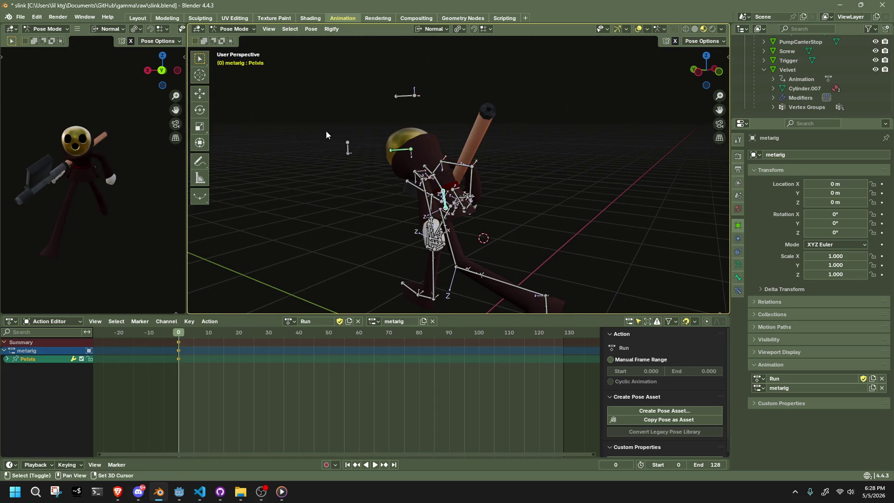
left_click(348, 148, "shift")
left_click(718, 72)
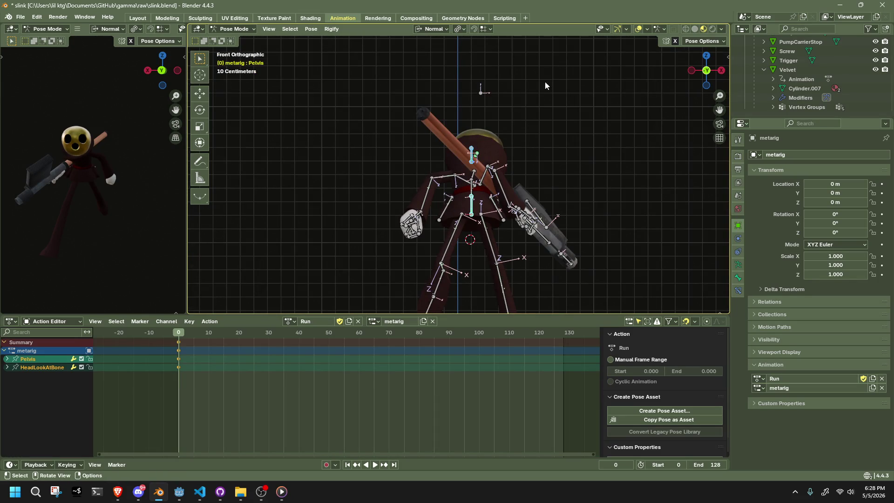
Step: Set the transform orientation to Global, then test-move the Pelvis along X and undo it
left_click(697, 41)
left_click(430, 28)
left_click(410, 59)
key("g")
key("x")
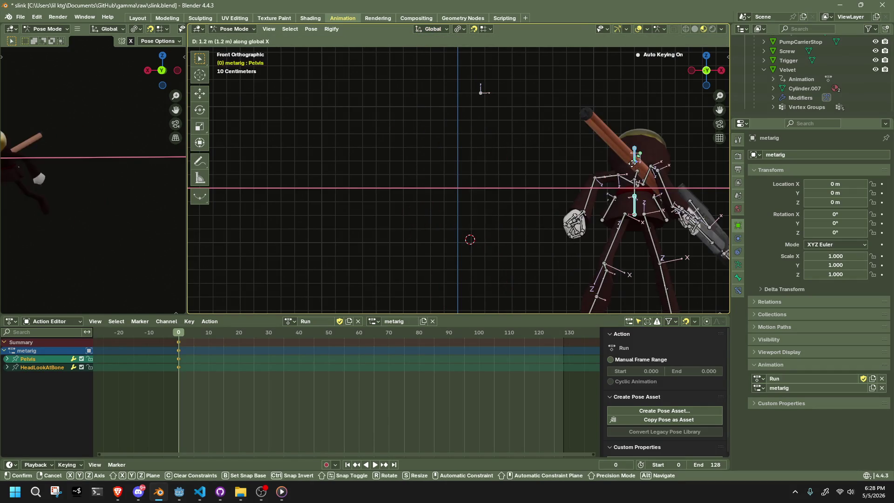
left_click(461, 160)
key("ctrl+z")
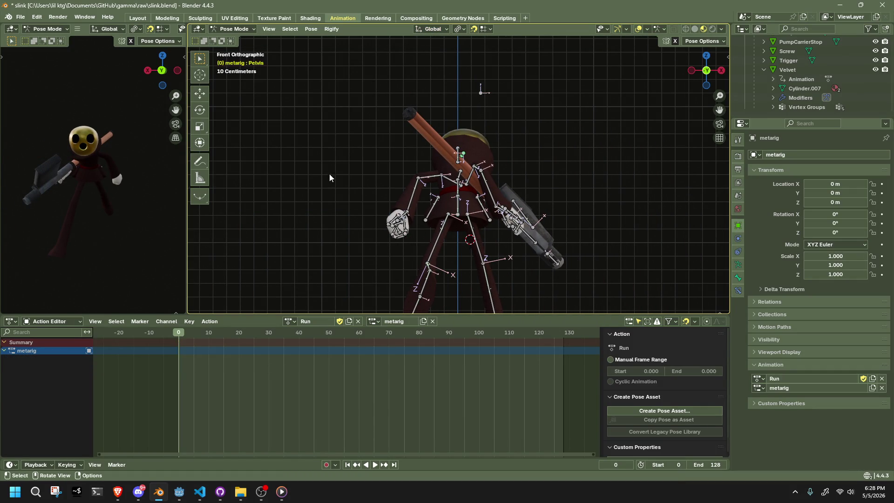
Step: Select all bones and their frame-0 keyframes, then cancel a trial key duplication
key("a")
mouse_move(235, 399)
left_mouse_down()
mouse_move(205, 354)
mouse_move(158, 333)
left_mouse_up()
key("shift+d")
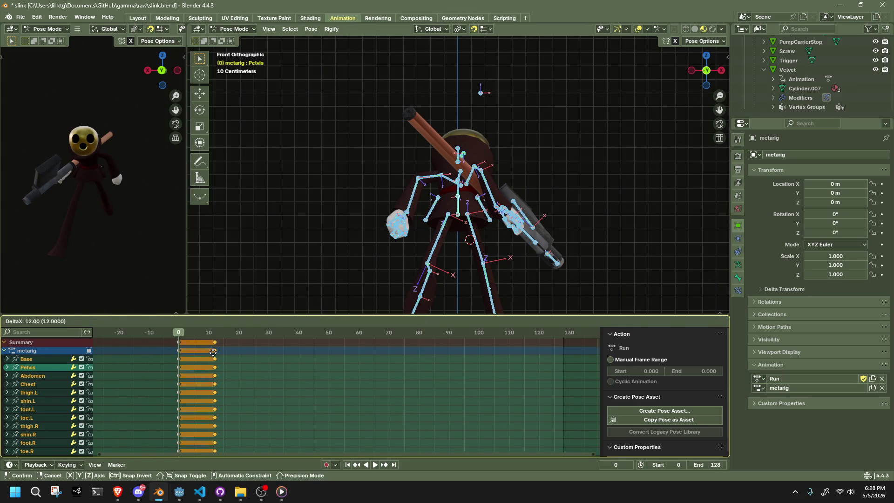
key("Escape")
Step: Switch to Right Orthographic view and play the Run animation
mouse_move(420, 261)
middle_mouse_down()
mouse_move(500, 247)
mouse_move(395, 263)
middle_mouse_up()
middle_click_drag(538, 247, 580, 252)
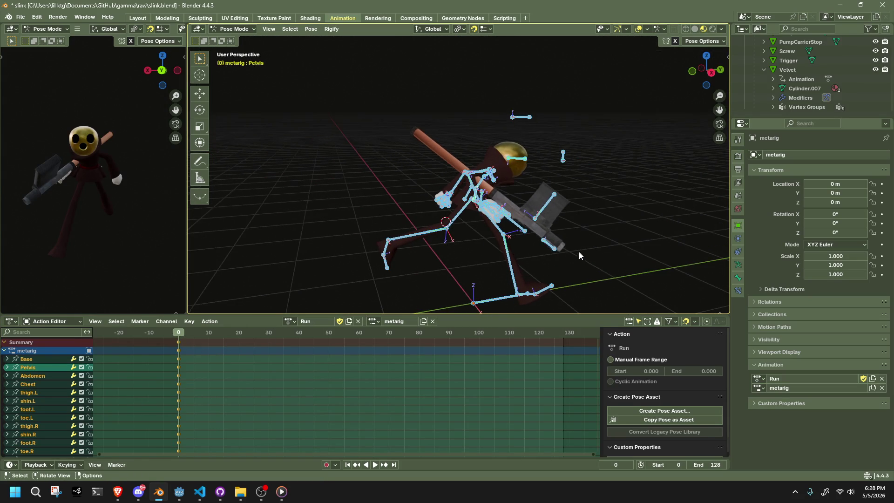
left_click(718, 74)
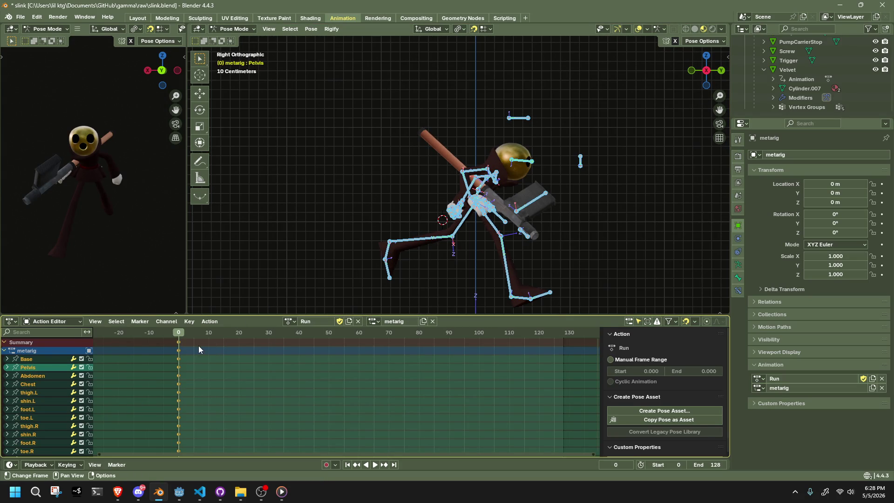
key("space")
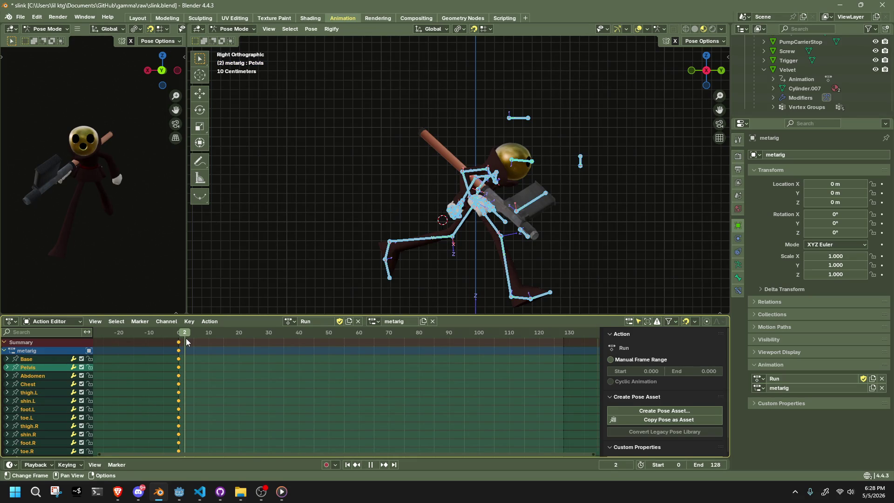
Step: Stop playback at frame 2 and select the Pelvis bone in right-side view
key("space")
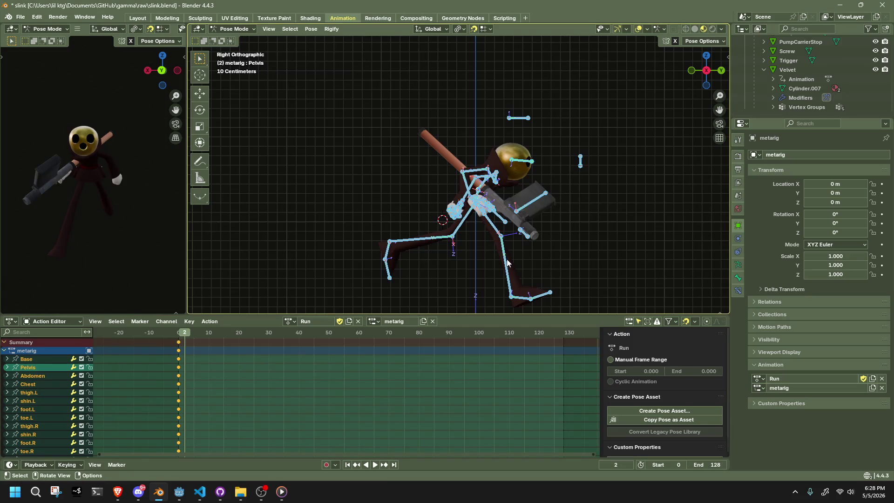
scroll(507, 259, "up", 2)
middle_click_drag(507, 263, 450, 213, "shift")
left_click(482, 224)
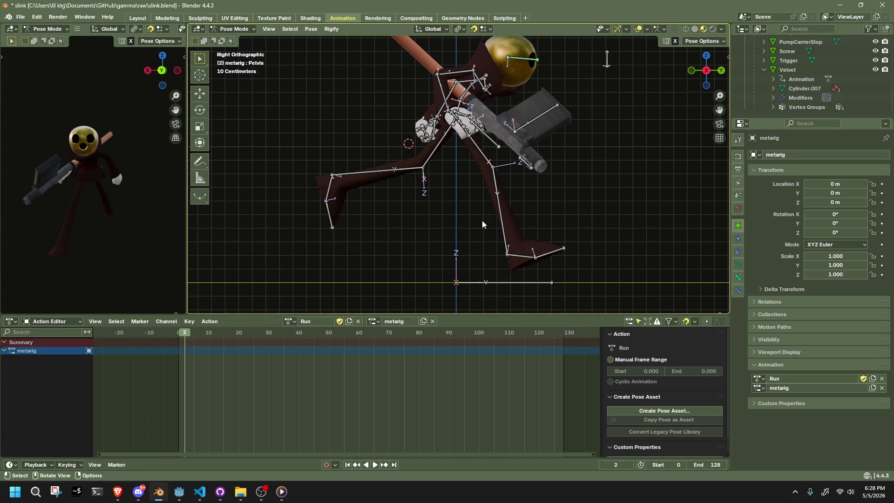
left_click(501, 215)
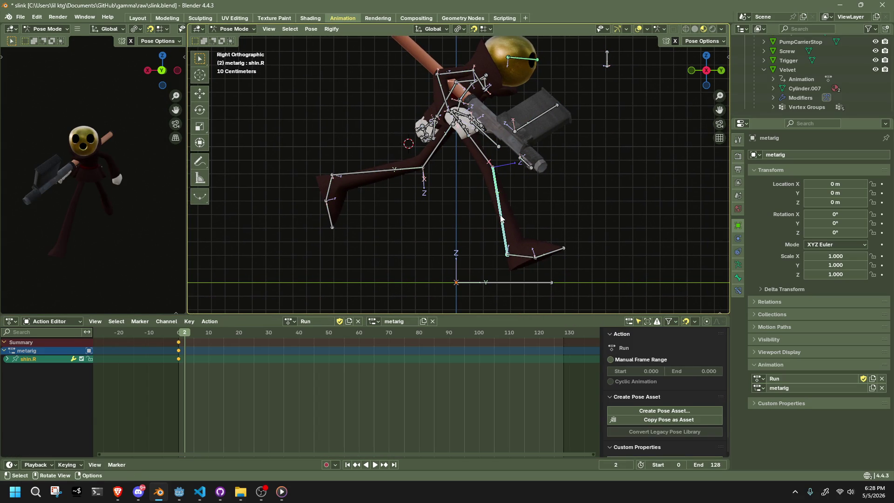
left_click(491, 280)
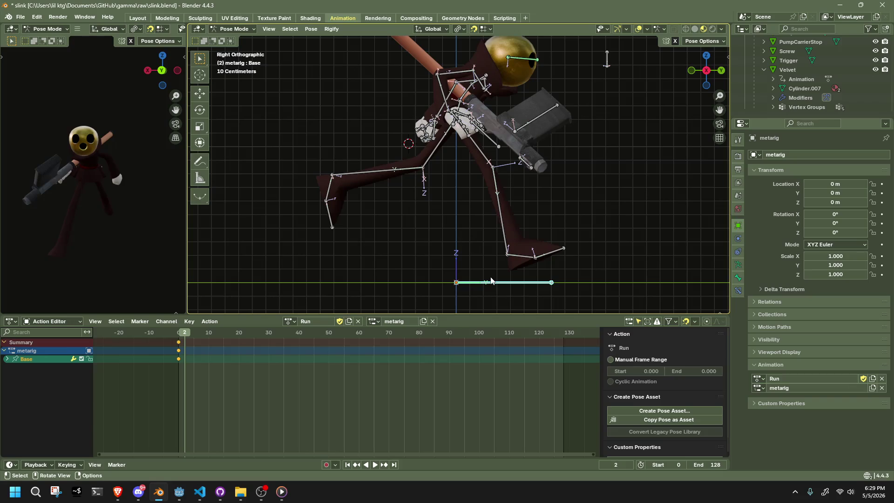
mouse_move(448, 108)
middle_mouse_down()
mouse_move(479, 144)
mouse_move(461, 116)
middle_mouse_up()
left_click(458, 108)
left_click(715, 74)
Step: Lower the Pelvis about 0.1 m along Z, auto-keyed at frame 2
left_click(701, 41)
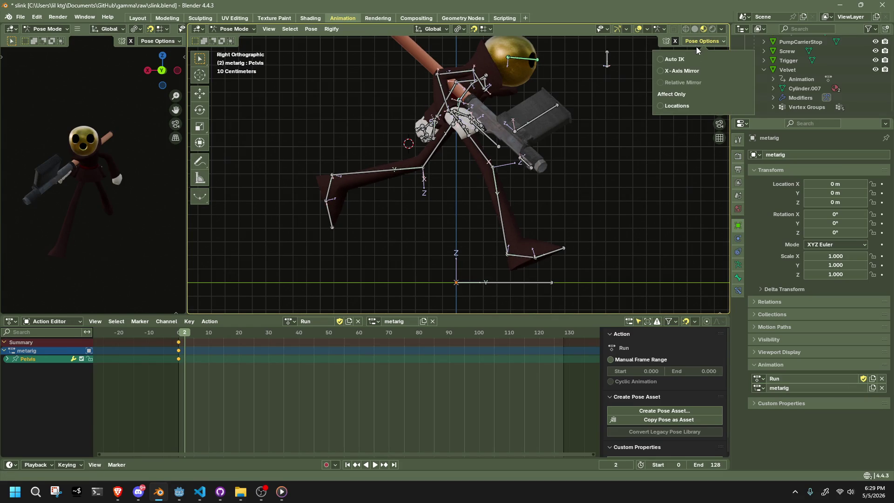
key("g")
key("z")
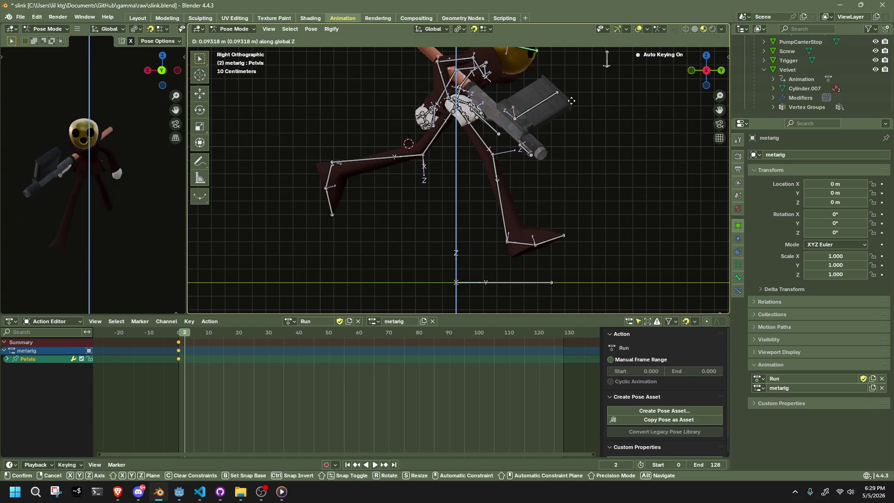
left_click(549, 141)
scroll(469, 136, "down", 2)
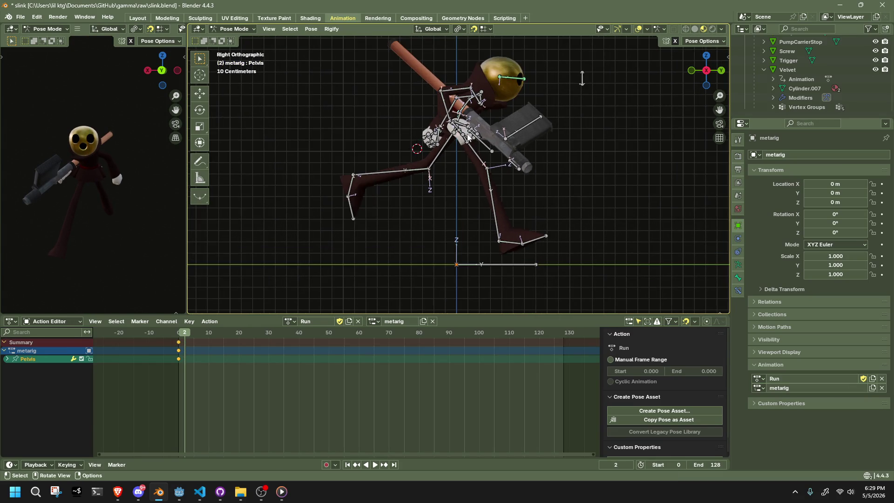
scroll(459, 124, "up", 1)
key("g")
key("z")
left_click(607, 58)
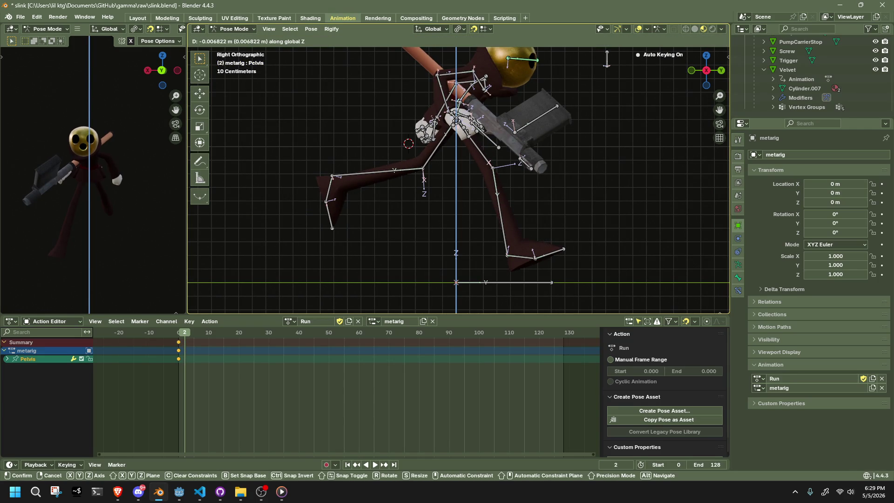
left_click(607, 59)
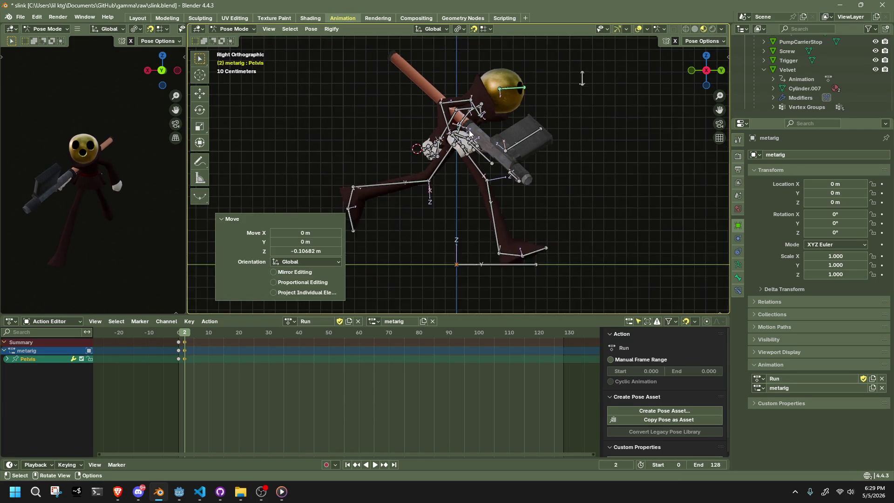
key("g")
key("z")
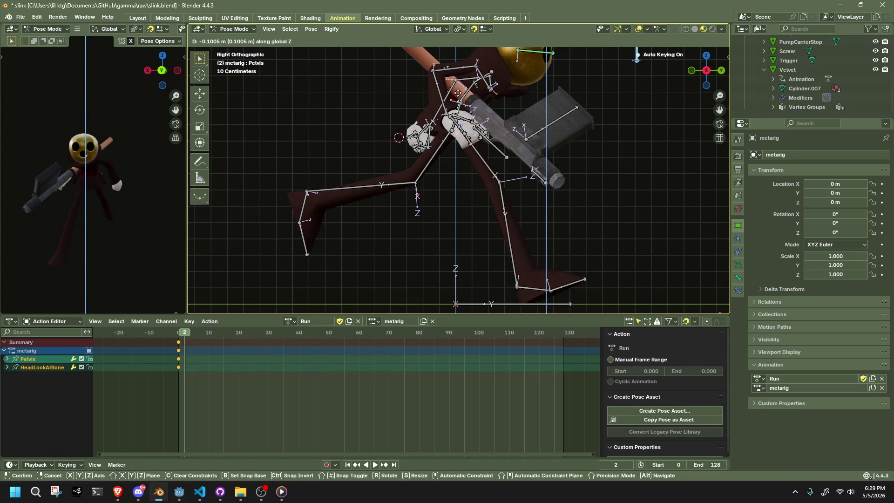
left_click(458, 93)
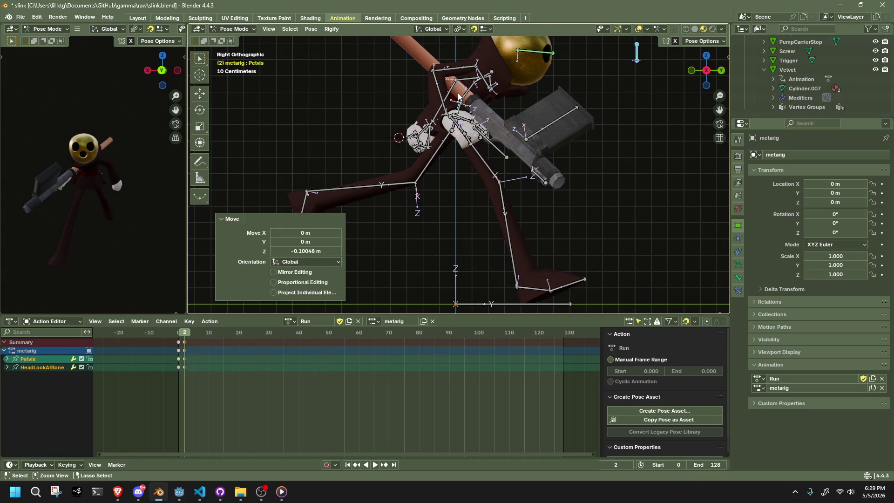
left_click(520, 251)
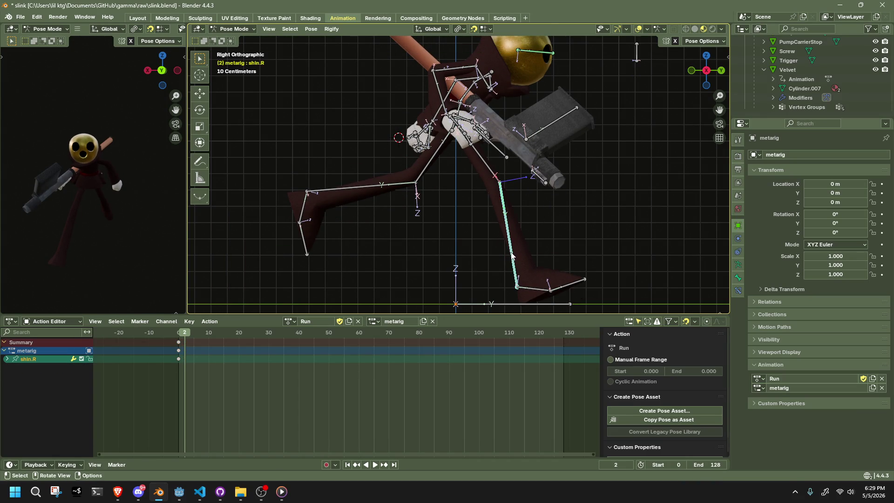
Step: Cancel the right shin rotation and enable Auto IK in Pose Options
key("r")
left_click(481, 248)
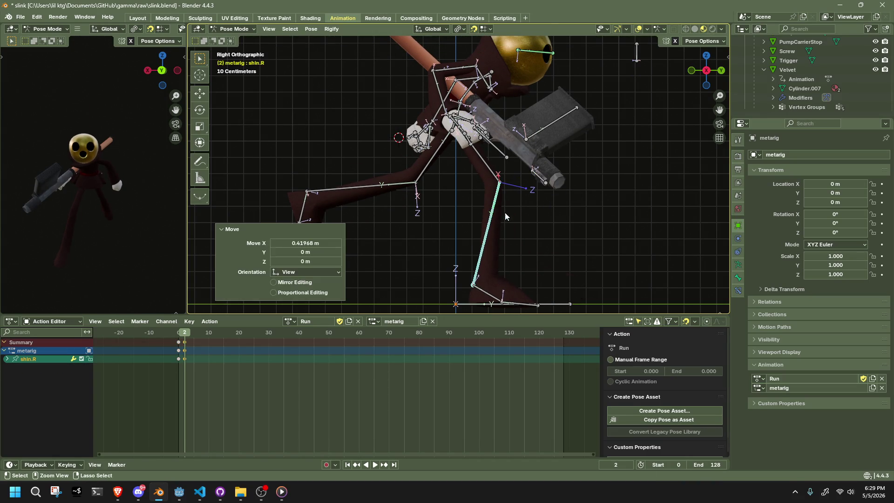
key("ctrl+z")
left_click(705, 41)
left_click(674, 60)
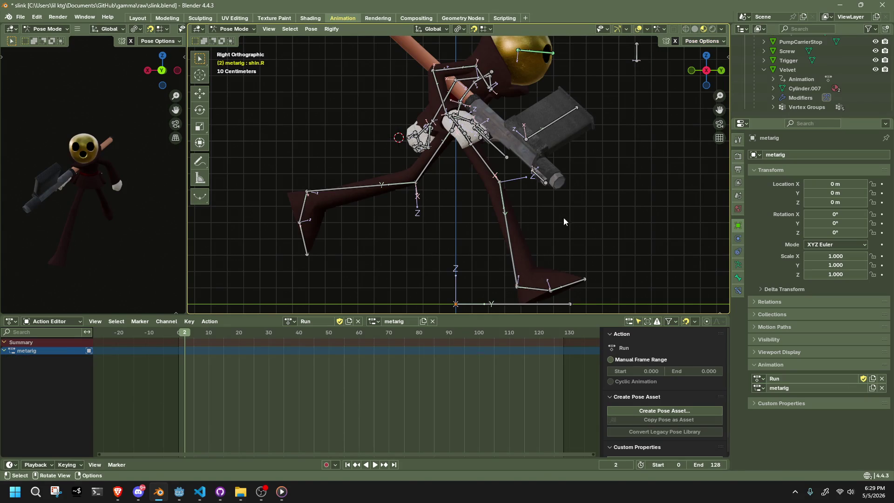
Step: With snapping off, move the right shin via IK into the running stride, checking from behind
key("g")
left_click(495, 199)
key("ctrl+z")
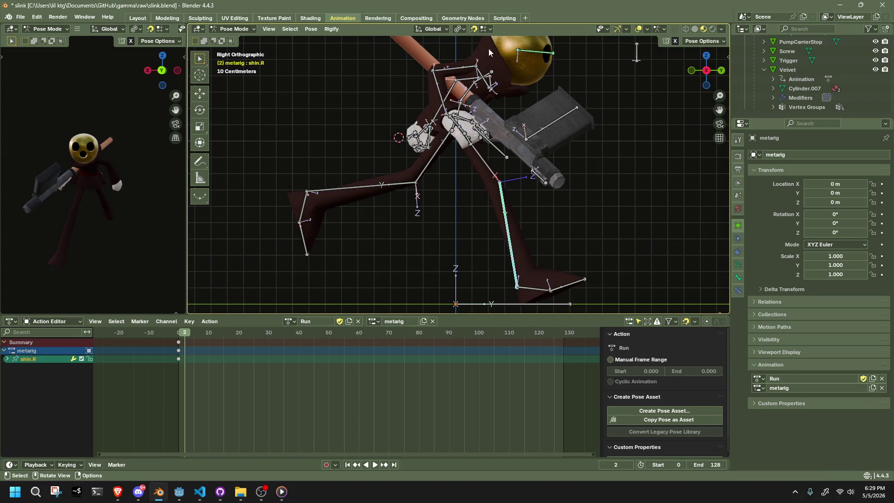
key("shift+Tab")
key("g")
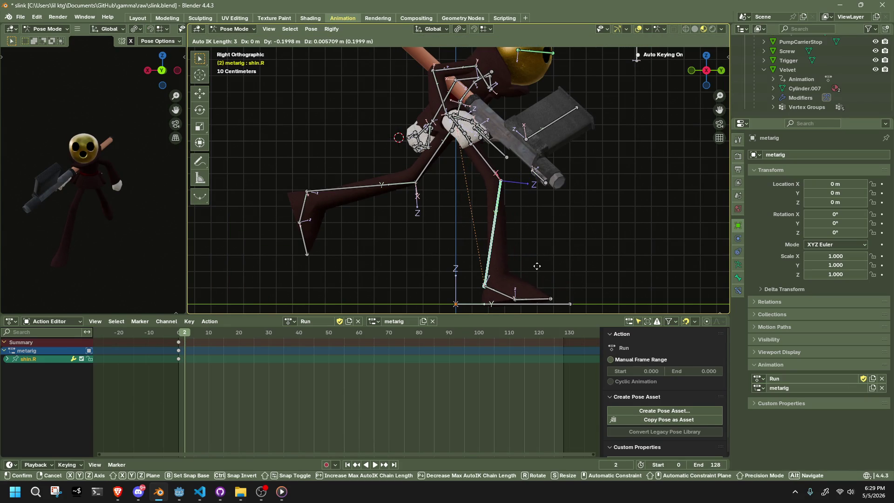
left_click(535, 264)
mouse_move(535, 266)
middle_mouse_down()
mouse_move(452, 262)
mouse_move(666, 80)
middle_mouse_up()
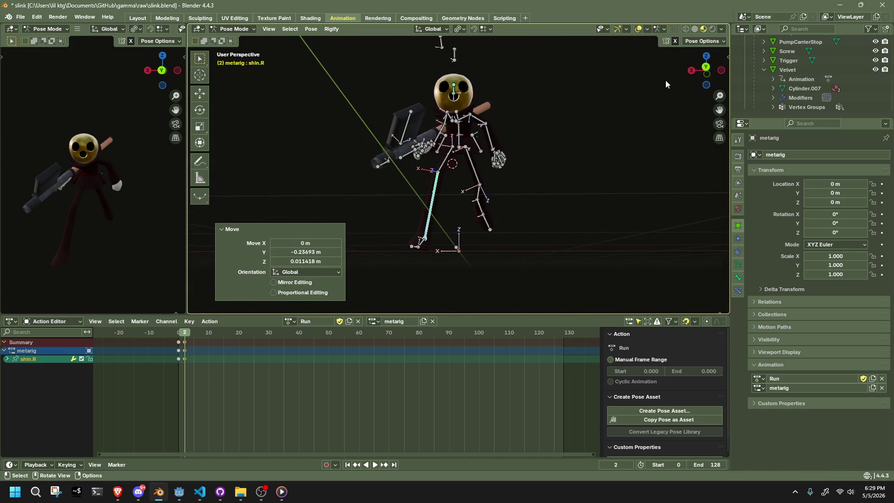
left_click(707, 70)
key("g")
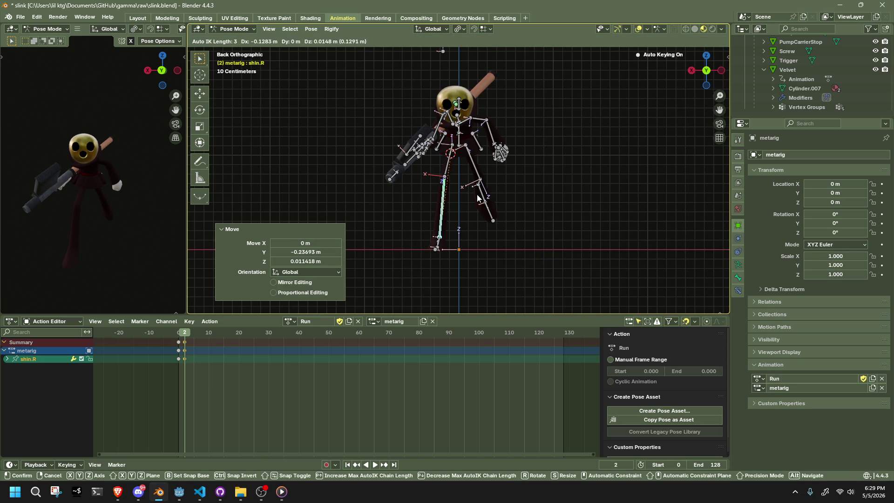
left_click(477, 194)
Step: Move the left shin into the running stance from the left side view
mouse_move(547, 193)
middle_mouse_down()
mouse_move(457, 212)
mouse_move(669, 100)
middle_mouse_up()
left_click(704, 78)
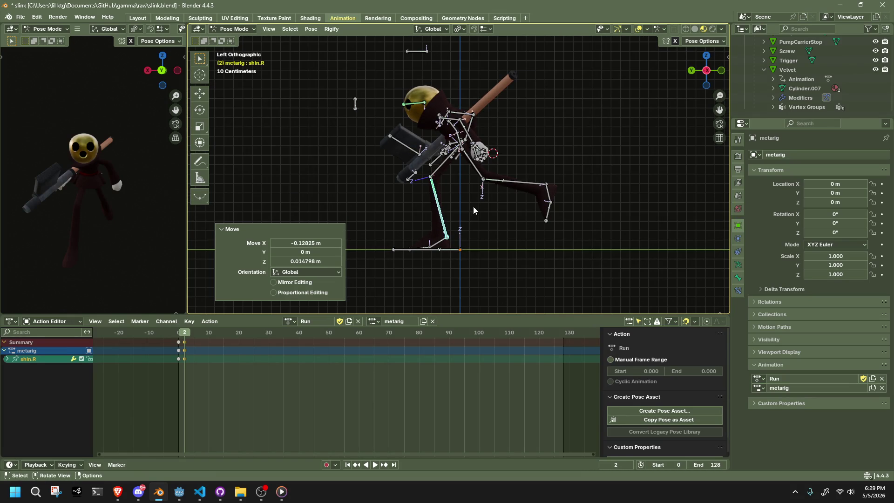
left_click(517, 181)
key("g")
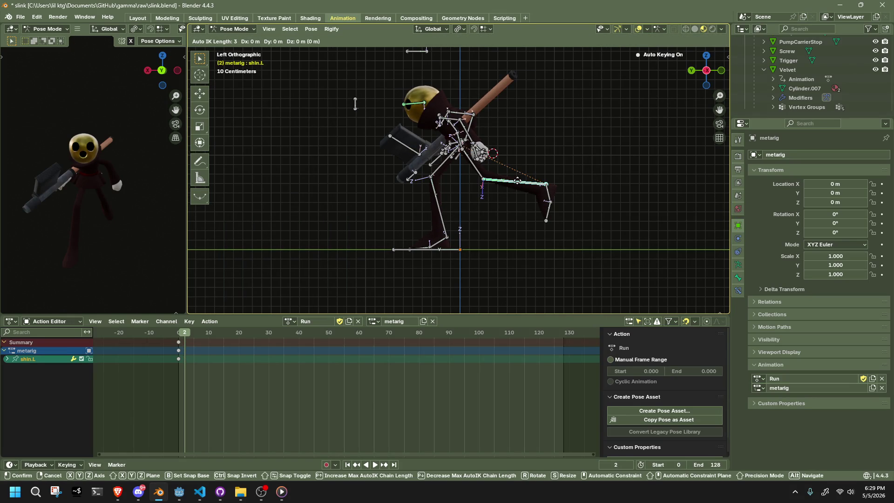
left_click(483, 180)
Step: Move the left forearm 0.12 m in Y and down 0.08 m, and nudge the right forearm back
left_click(469, 138)
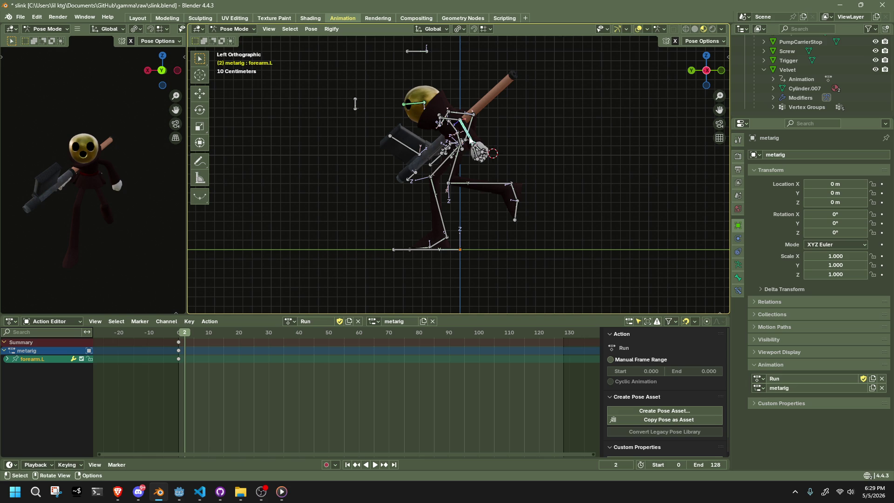
key("g")
left_click(475, 154)
mouse_move(475, 154)
middle_mouse_down()
mouse_move(519, 160)
mouse_move(326, 175)
middle_mouse_up()
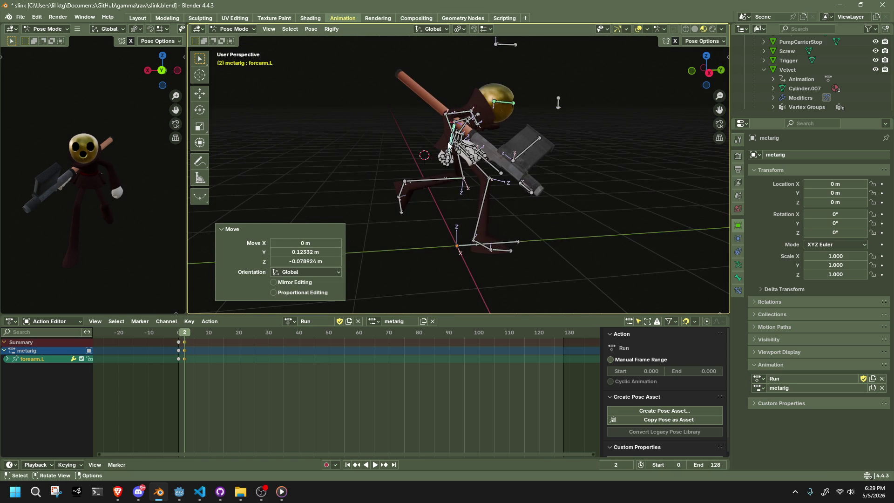
left_click(452, 141)
middle_click_drag(453, 141, 439, 138)
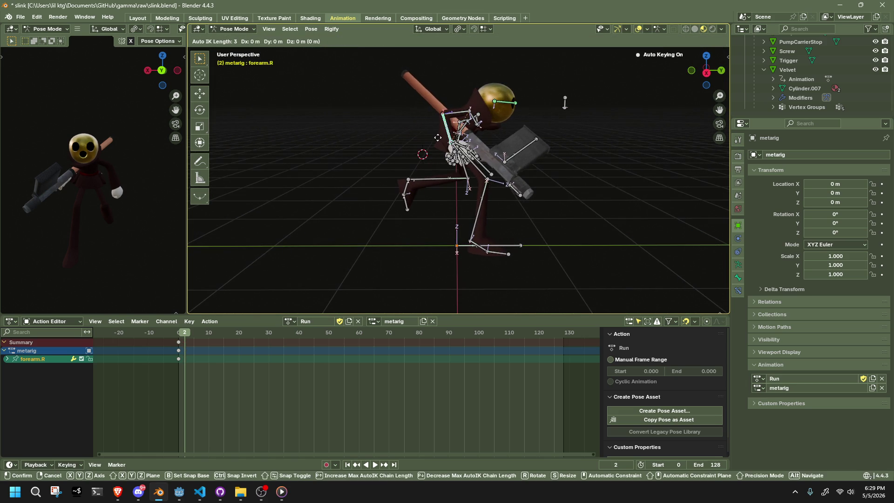
key("g")
left_click(437, 139)
Step: Select the Chest bone from the front and play back the Run animation
mouse_move(599, 174)
middle_mouse_down()
mouse_move(490, 169)
mouse_move(456, 127)
middle_mouse_up()
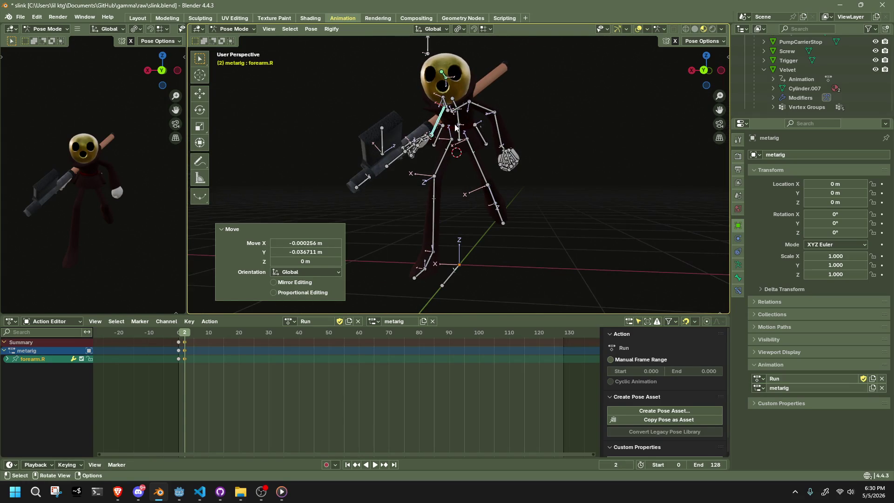
left_click(455, 127)
left_click(456, 107, "shift")
scroll(482, 127, "up", 5)
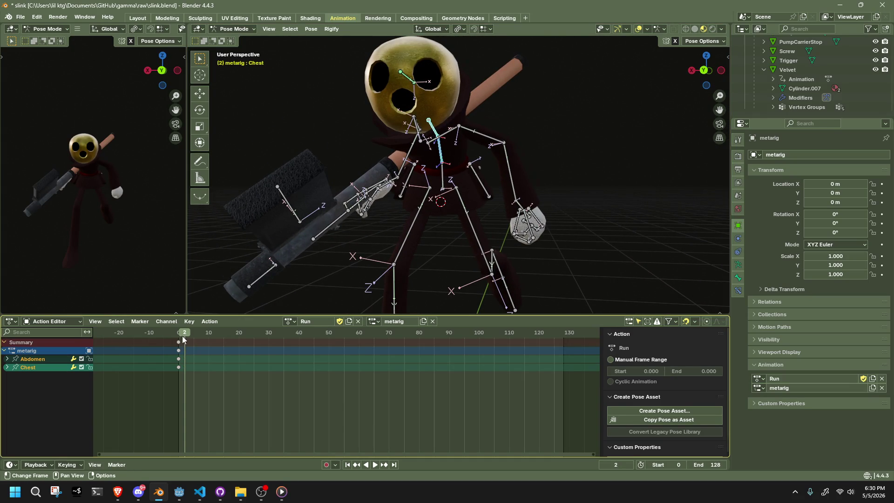
key("space")
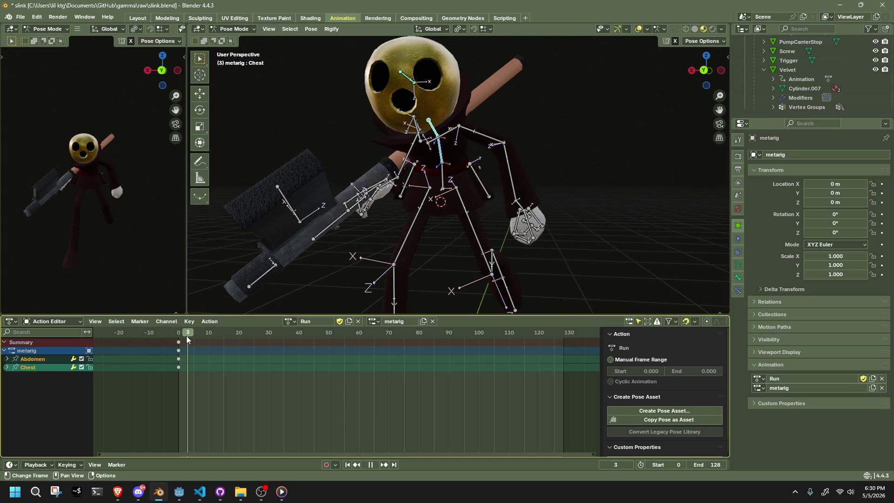
Step: Stop playback and twist the Chest 1.86° about the Z axis, keyed at frame 2
key("Escape")
scroll(434, 219, "up", 1)
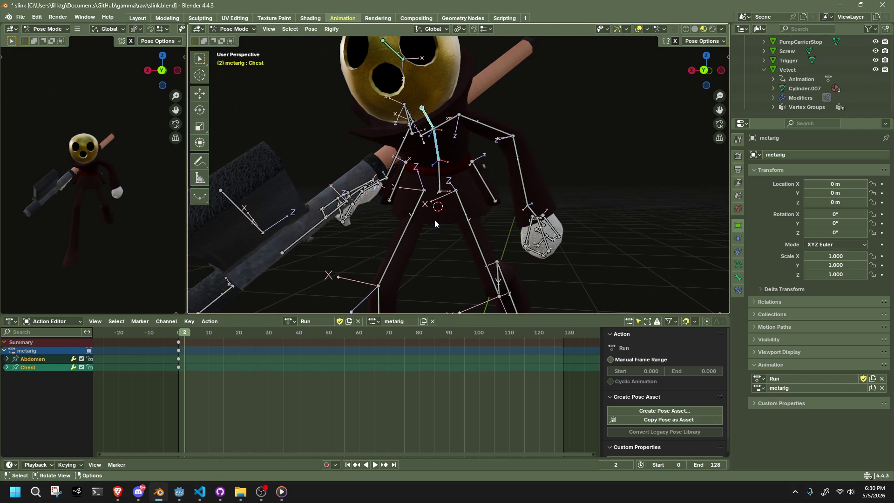
key("r")
key("z")
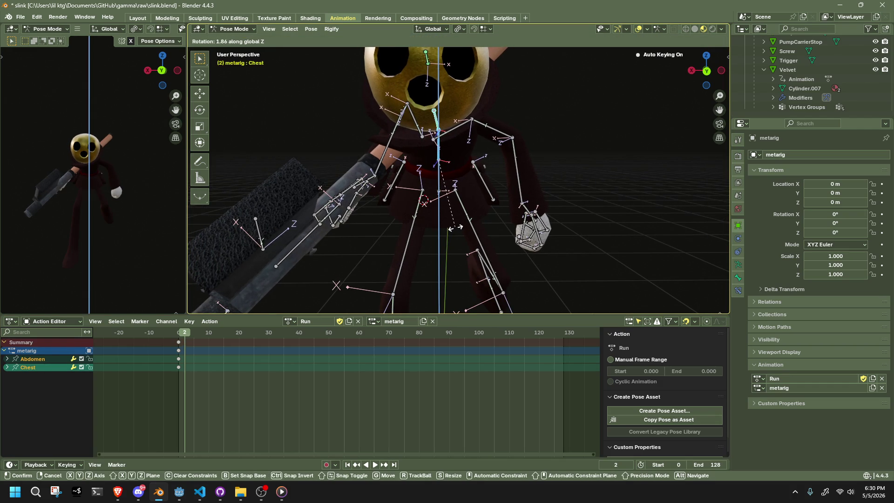
left_click(457, 227)
Step: Move the playhead to frame 4 and frame the rig in right side view
scroll(457, 227, "down", 2)
left_click(172, 332)
left_click_drag(171, 331, 191, 337)
mouse_move(354, 242)
middle_mouse_down()
mouse_move(396, 222)
mouse_move(548, 228)
mouse_move(582, 186)
middle_mouse_up()
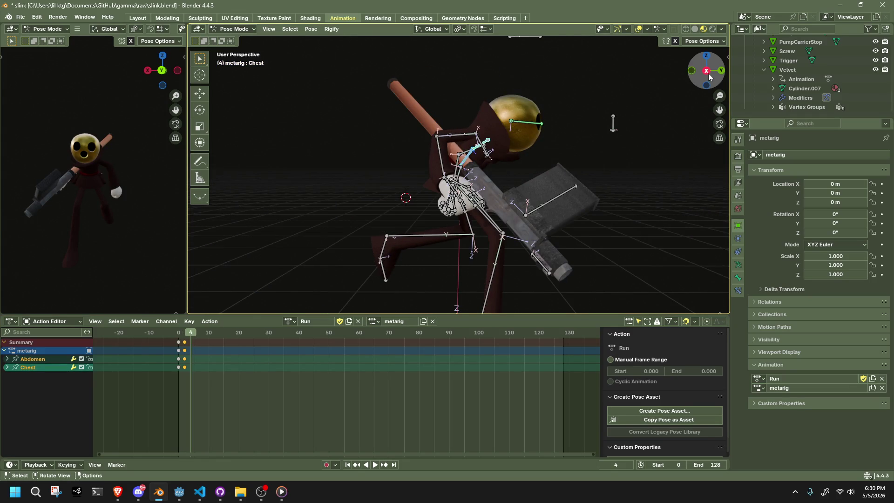
left_click(707, 71)
scroll(568, 239, "down", 2)
mouse_move(526, 256)
middle_mouse_down("shift")
mouse_move(549, 217)
mouse_move(566, 226)
mouse_move(512, 206)
middle_mouse_up("shift")
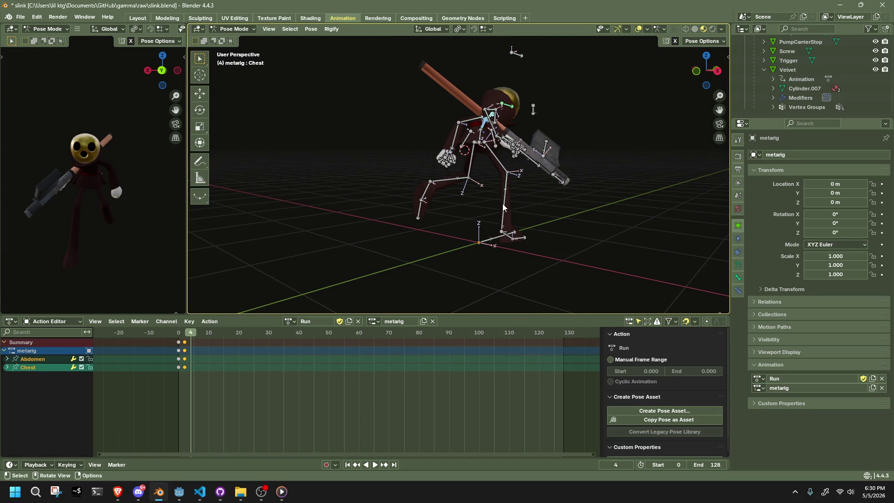
Step: At frame 4, move the right shin and rotate the right toe for the next stride
left_click(504, 204)
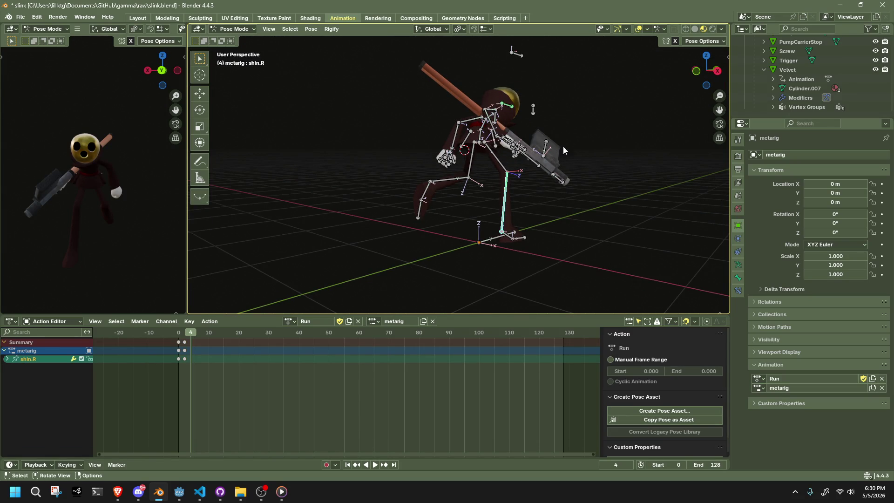
left_click(720, 74)
key("g")
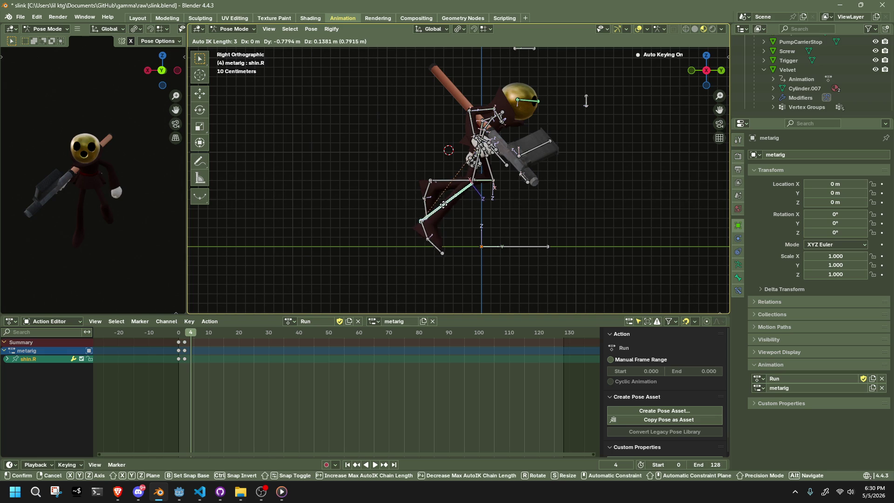
left_click(440, 203)
left_click(439, 249)
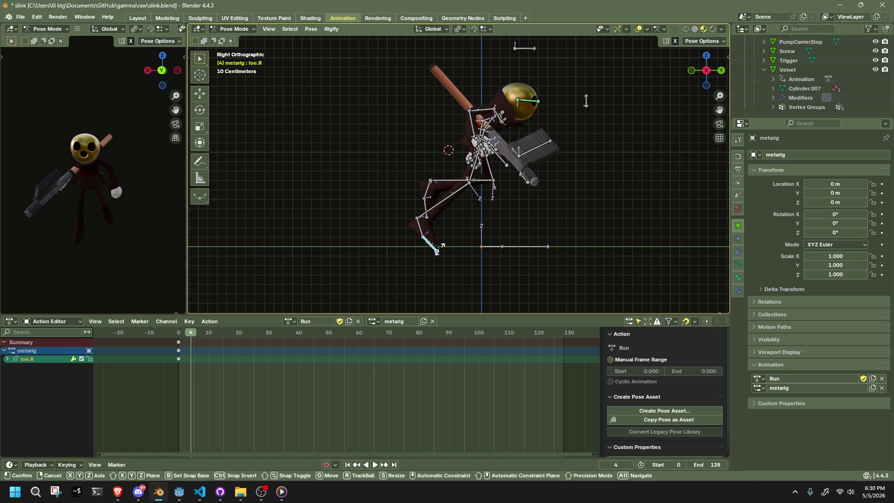
key("r")
left_click(447, 239)
Step: Move the left shin 0.18 m in Y for the next stride
left_click(484, 190)
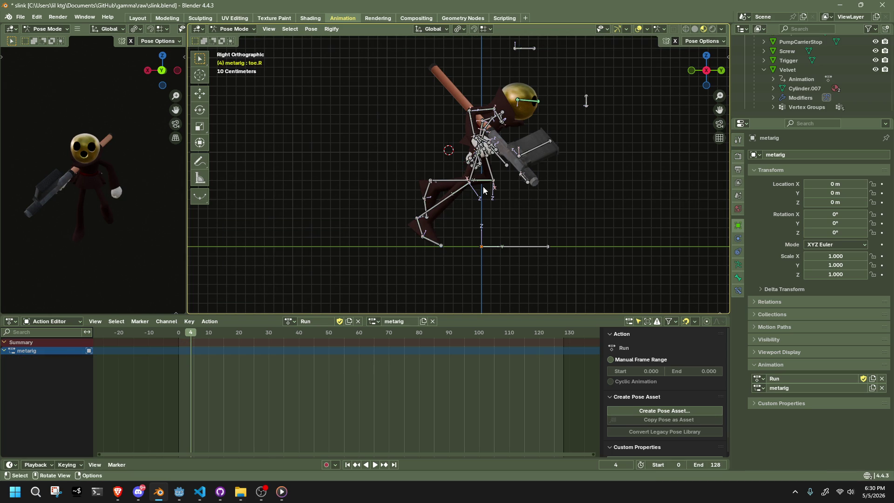
left_click(477, 185)
key("g")
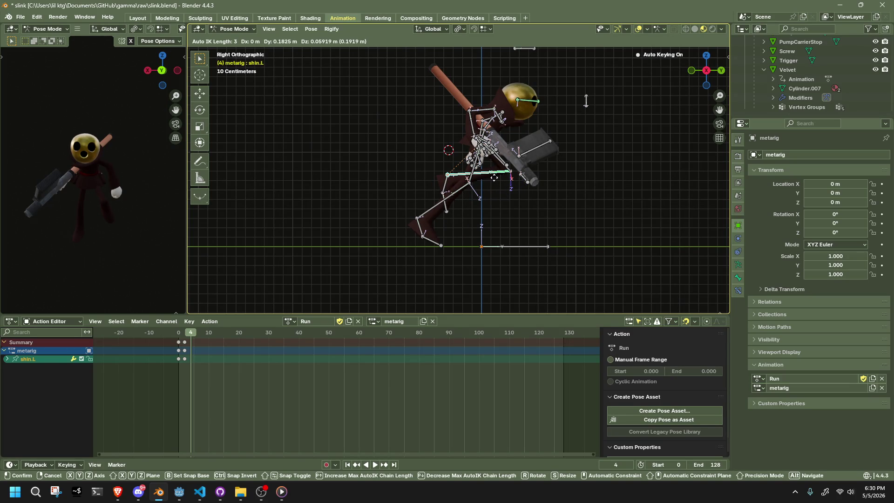
left_click(494, 178)
Step: Move the left forearm from the left side, undo it, and select the left upper arm
mouse_move(494, 178)
middle_mouse_down()
mouse_move(552, 197)
mouse_move(418, 213)
mouse_move(405, 206)
middle_mouse_up()
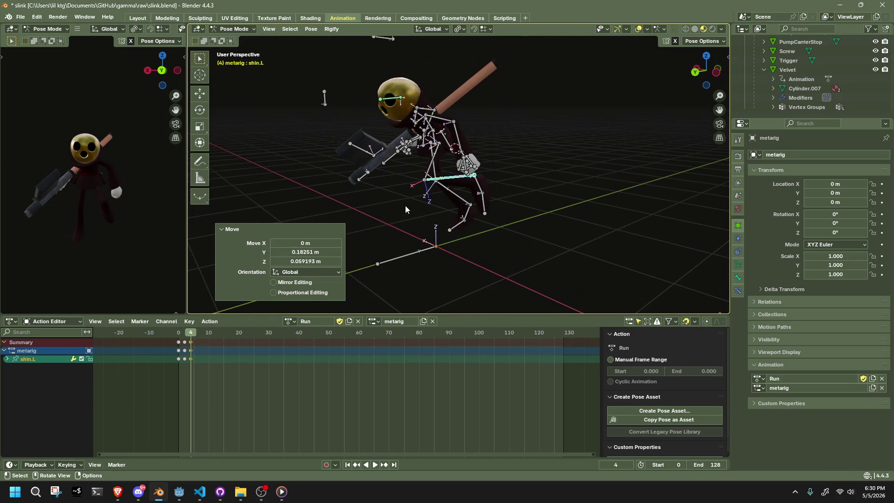
left_click(718, 71)
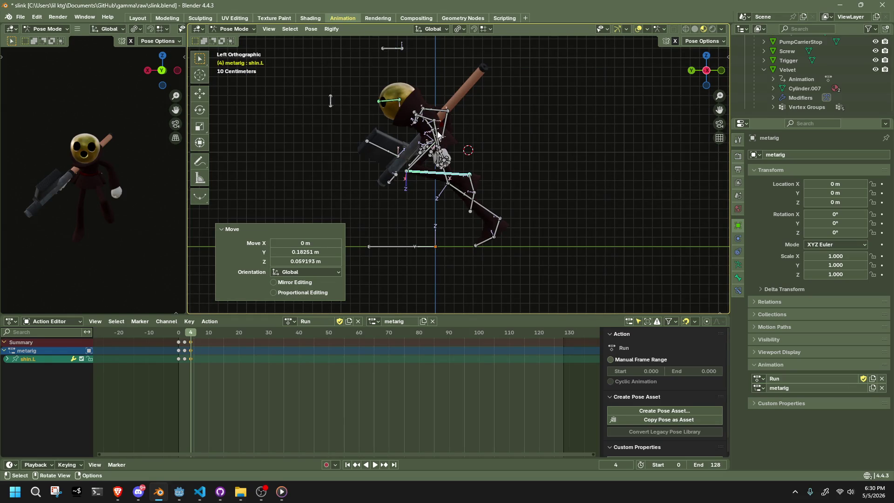
left_click(438, 134)
key("g")
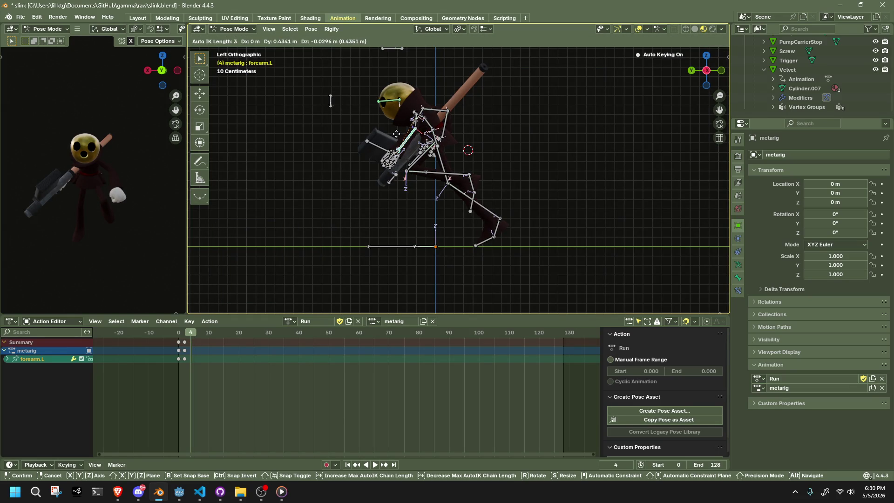
left_click(400, 138)
mouse_move(431, 165)
middle_mouse_down()
mouse_move(444, 178)
mouse_move(564, 179)
middle_mouse_up()
left_click_drag(721, 74, 577, 135)
key("ctrl+z")
mouse_move(454, 147)
middle_mouse_down()
mouse_move(506, 130)
mouse_move(484, 115)
middle_mouse_up()
left_click(485, 115)
Step: Rotate the left upper arm about the global Y axis
key("r")
key("z")
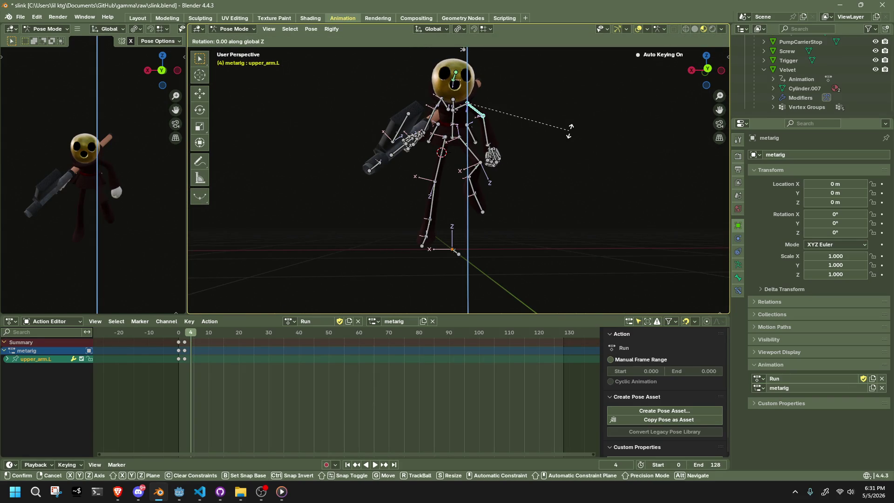
key("y")
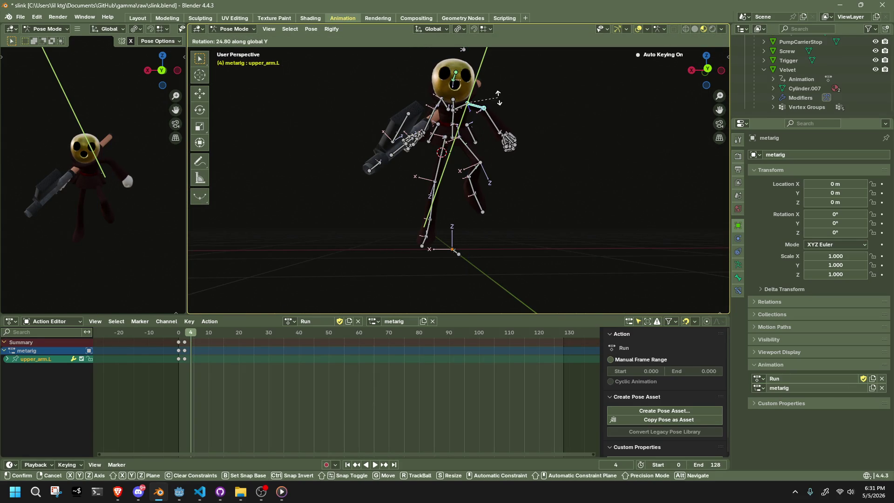
left_click(481, 96)
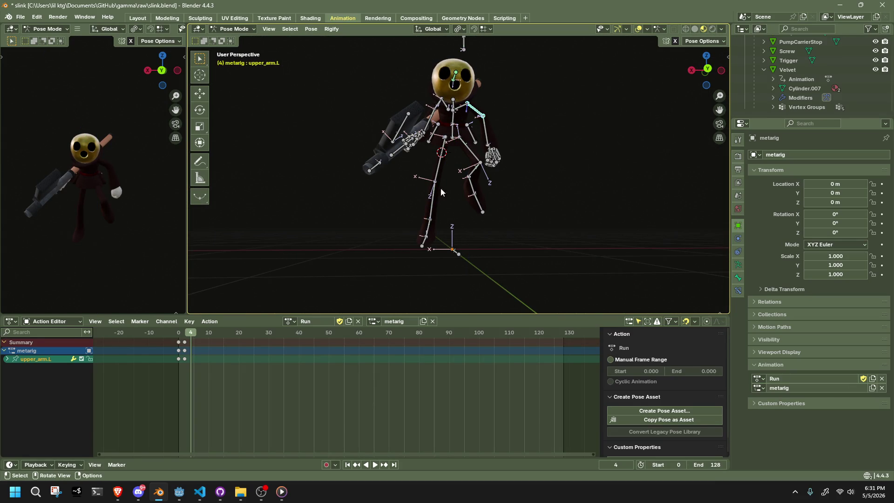
scroll(471, 168, "up", 3)
middle_click_drag(471, 169, 396, 215)
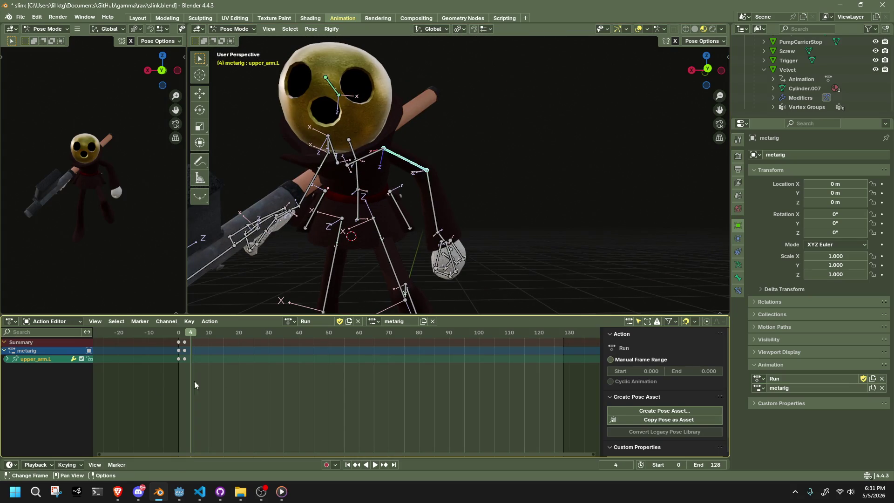
Step: Select the frame-2 keyframes, then rotate the left arm 35.7° about Y and 27.8° about Z
key("b")
left_click_drag(208, 378, 182, 335)
mouse_move(506, 191)
middle_mouse_down()
mouse_move(522, 184)
mouse_move(307, 244)
mouse_move(479, 225)
middle_mouse_up()
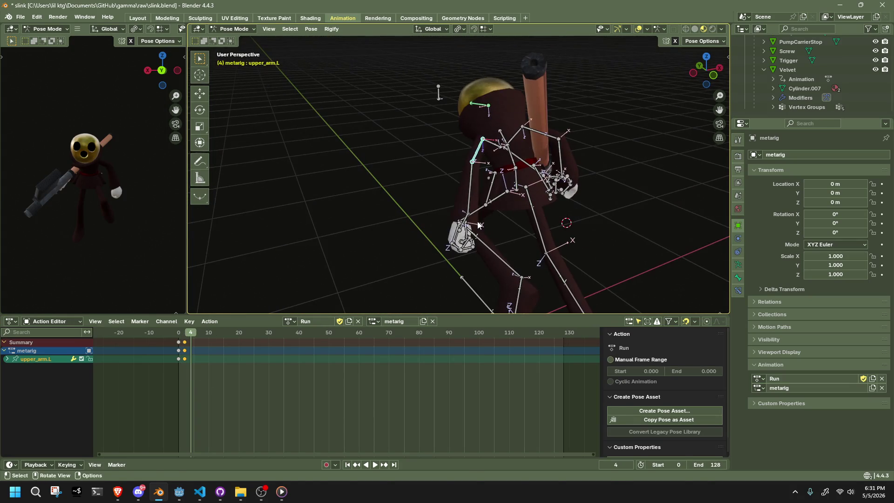
key("r")
key("y")
left_click(479, 209)
key("r")
key("x")
key("z")
left_click(518, 206)
Step: From the left side view, rotate the left upper arm 120° about the global X axis
mouse_move(518, 207)
middle_mouse_down()
mouse_move(596, 192)
mouse_move(693, 61)
middle_mouse_up()
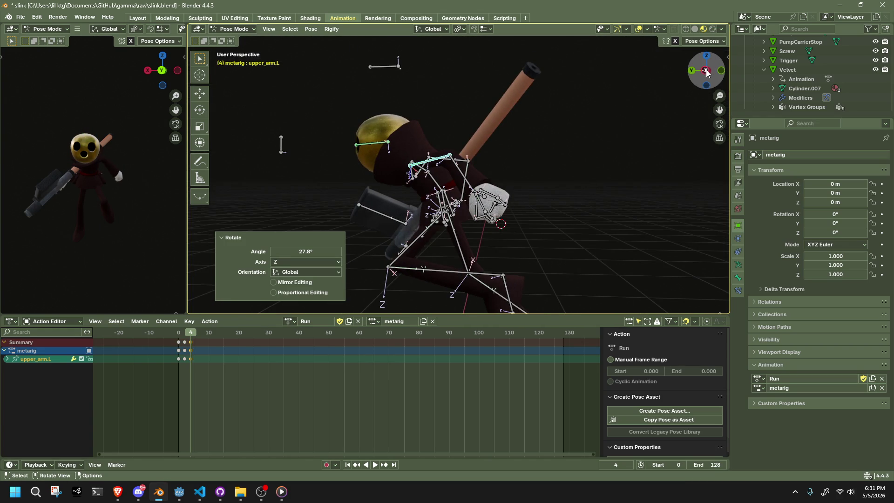
left_click(706, 71)
key("r")
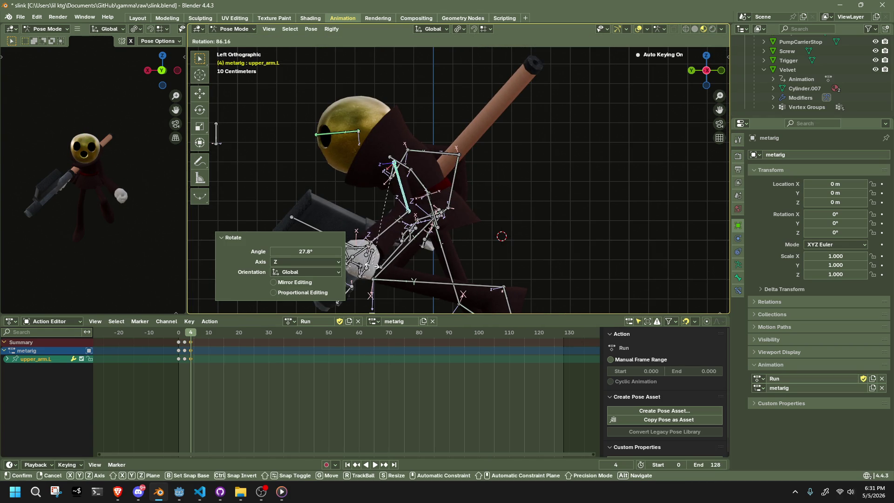
left_click(447, 260)
mouse_move(447, 260)
middle_mouse_down()
mouse_move(508, 272)
mouse_move(546, 225)
middle_mouse_up()
key("r")
key("y")
key("x")
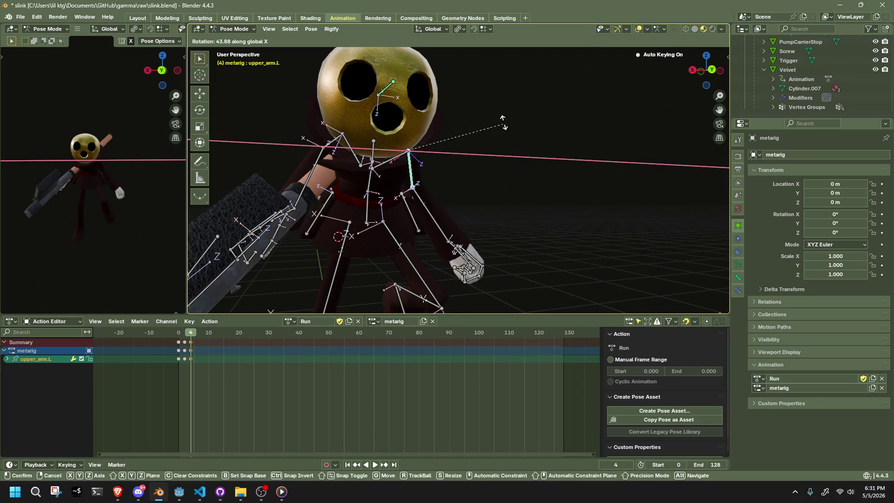
type("120")
key("Return")
Step: Try moving the left forearm in the left side view, then undo the move
mouse_move(572, 188)
middle_mouse_down()
mouse_move(562, 206)
mouse_move(478, 214)
mouse_move(470, 186)
middle_mouse_up()
left_click(469, 185)
left_click(707, 71)
key("g")
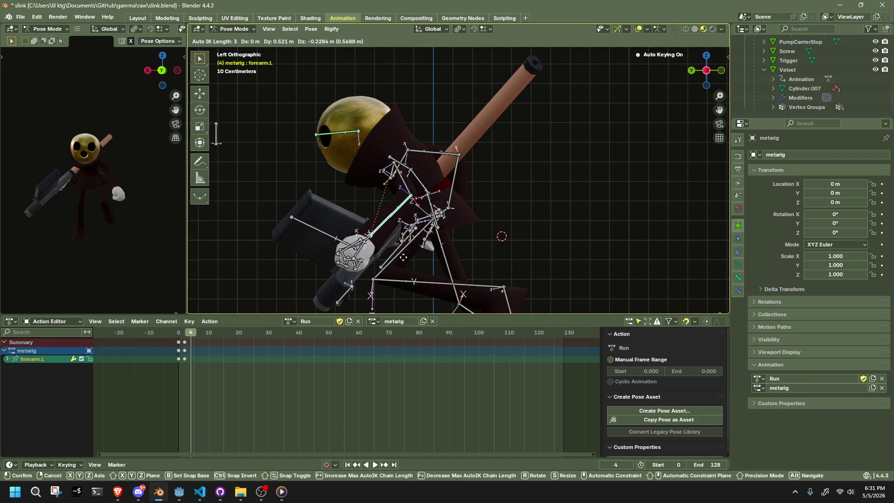
left_click(404, 258)
mouse_move(448, 231)
middle_mouse_down()
mouse_move(549, 225)
mouse_move(412, 220)
mouse_move(514, 233)
middle_mouse_up()
key("ctrl+z")
Step: Move the right forearm to a new position and scrub frames to check the arm motion
left_click(443, 206)
key("g")
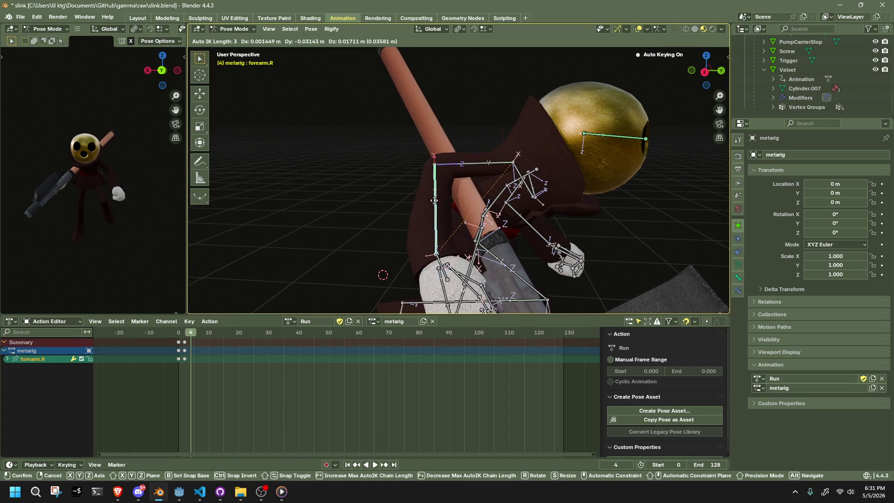
left_click(435, 204)
middle_click_drag(435, 205, 441, 276)
mouse_move(191, 332)
left_mouse_down()
mouse_move(172, 331)
mouse_move(194, 339)
mouse_move(168, 342)
mouse_move(196, 351)
left_mouse_up()
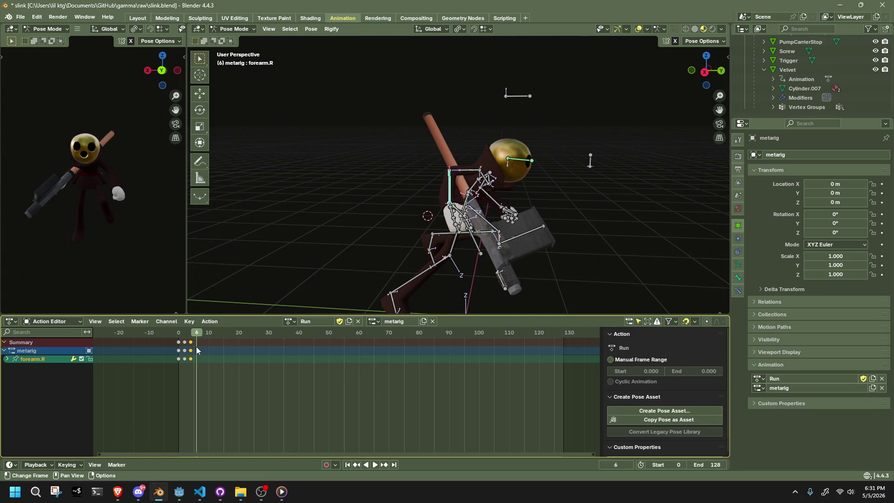
Step: Switch to the right side view, try bending the left shin, then undo it
left_click(705, 79)
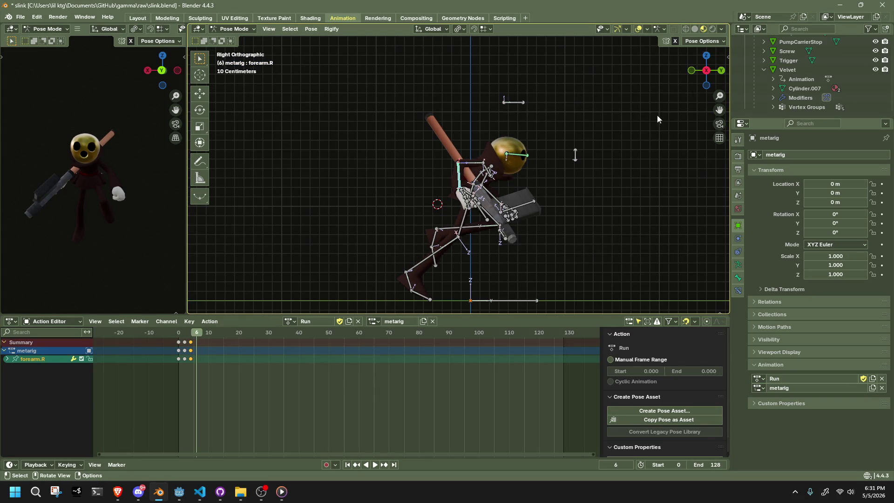
mouse_move(469, 227)
left_mouse_down()
mouse_move(510, 254)
mouse_move(491, 270)
mouse_move(487, 255)
left_mouse_up()
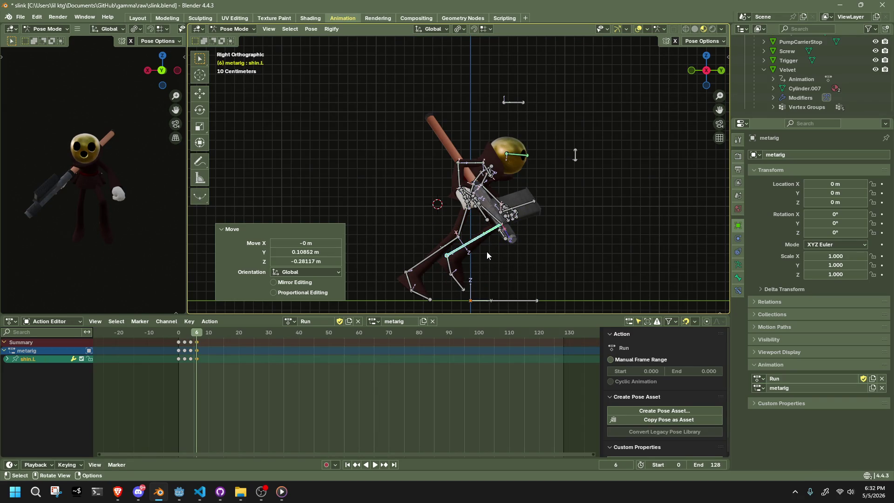
key("ctrl+z")
Step: Play the Run animation and step back and forth through frames 2 to 6 comparing poses
key("space")
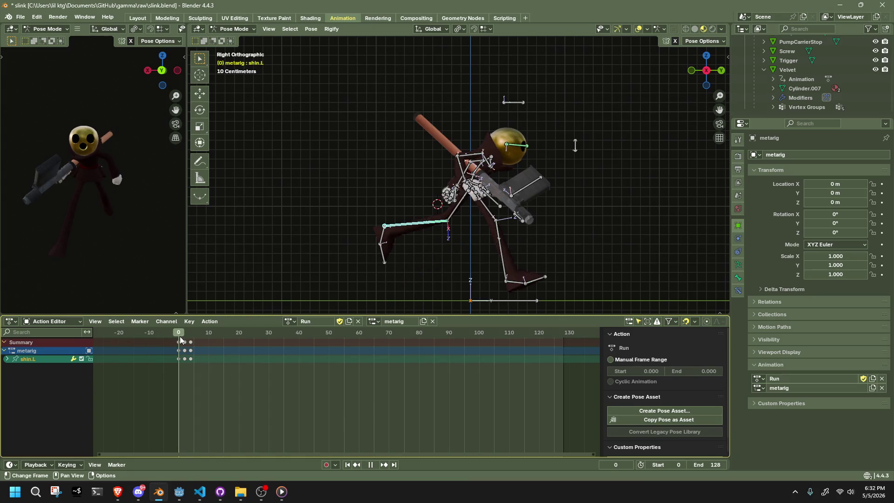
left_click(187, 340)
left_click_drag(188, 343, 190, 339)
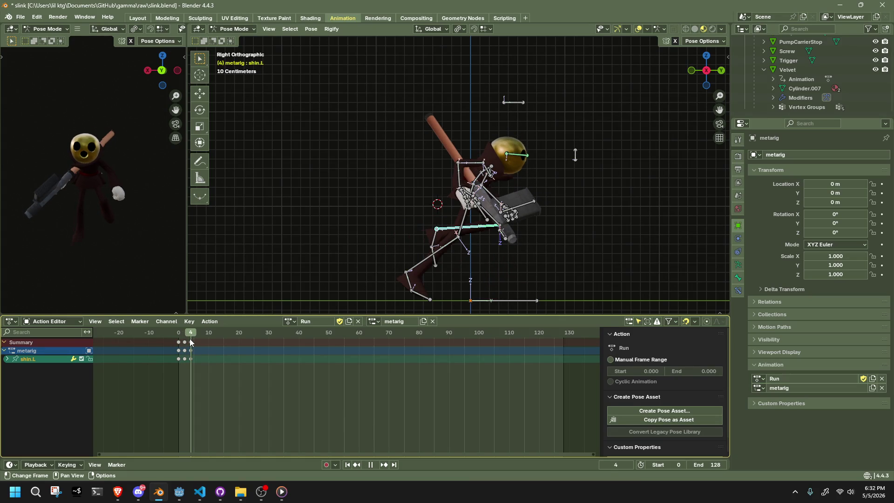
key("space")
key("Left")
key("Left")
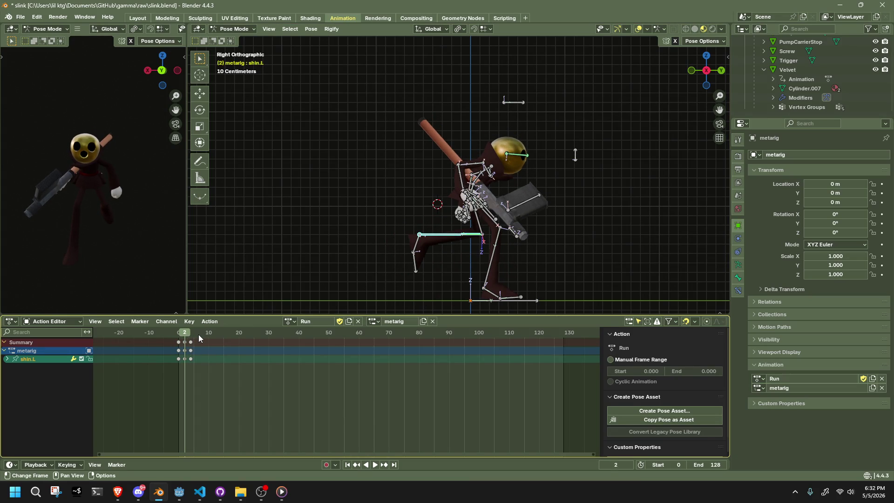
key("Right")
key("Left")
key("Right")
key("Left")
key("Right")
key("Right")
key("Right")
key("Left")
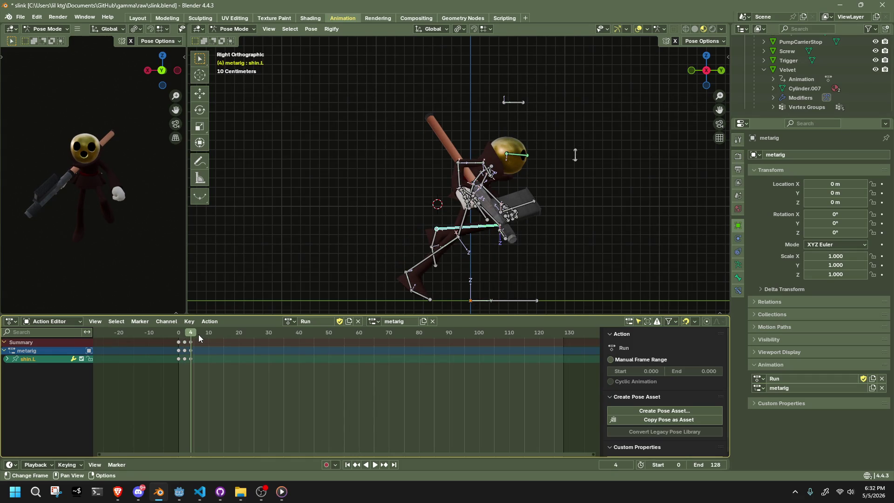
key("Right")
key("Right")
key("Left")
key("Left")
key("Right")
key("Right")
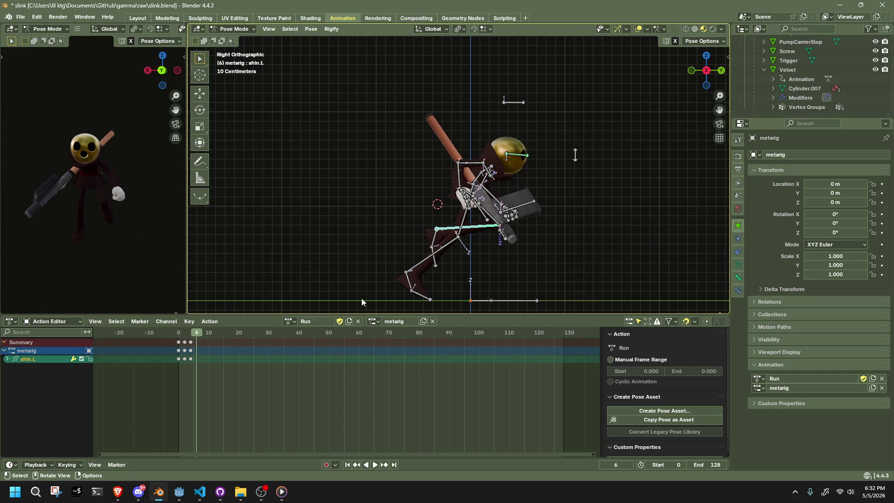
Step: Stretch the right leg back at frame 6 by moving the right shin and toe
left_click(418, 268)
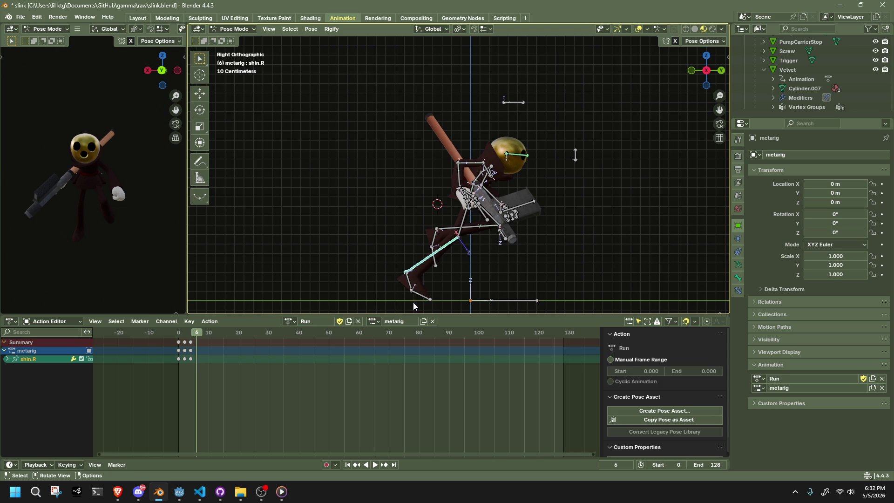
key("g")
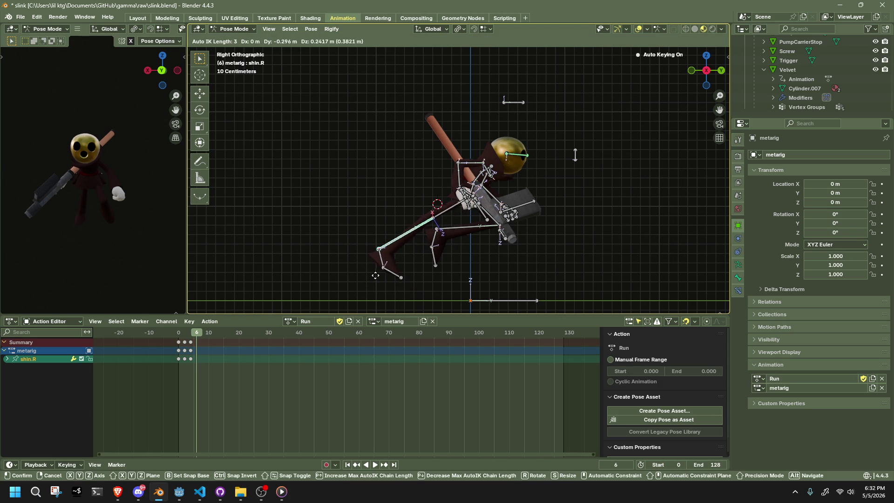
left_click(381, 275)
left_click(389, 276)
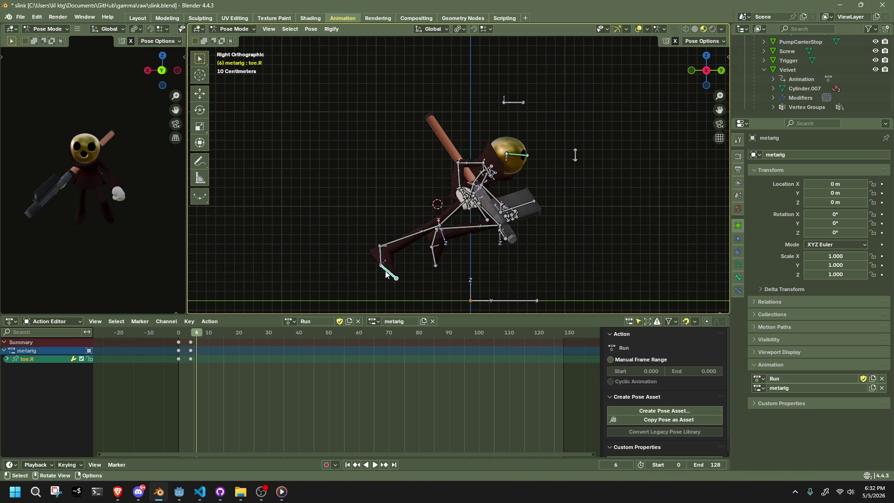
key("g")
left_click(349, 280)
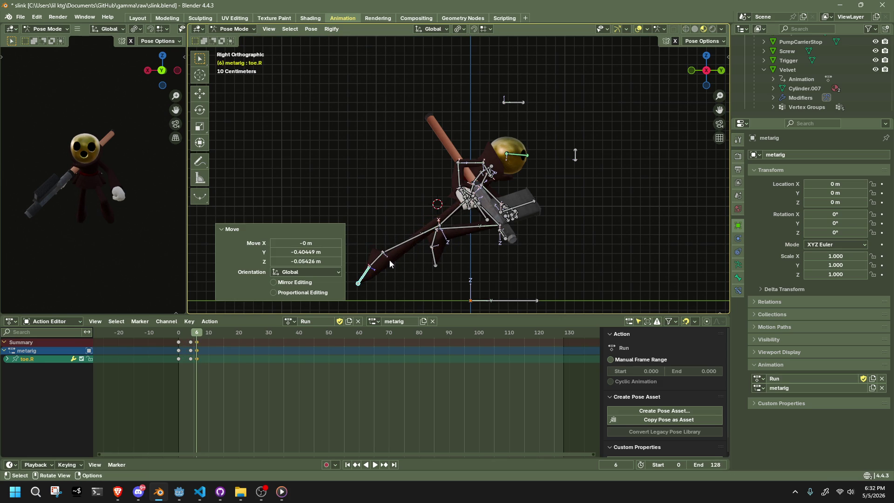
Step: Raise the left knee and lift the left foot, then play back to check the stride
left_click(453, 229)
key("g")
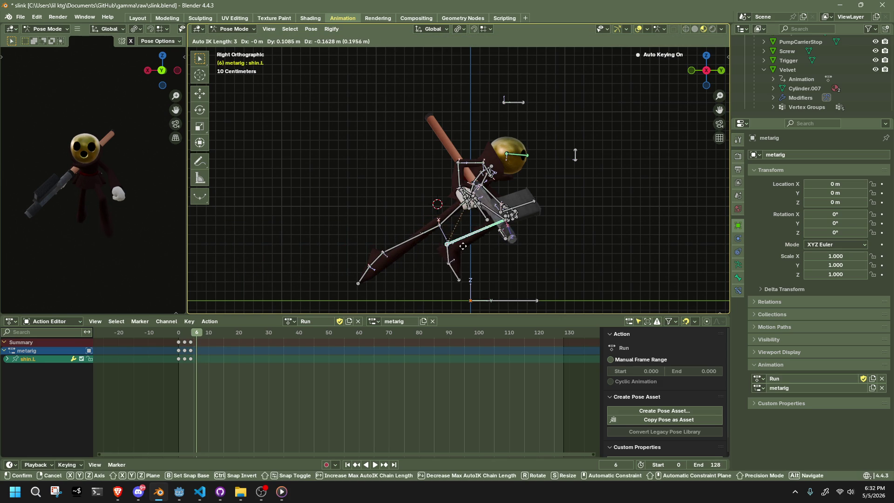
left_click(482, 266)
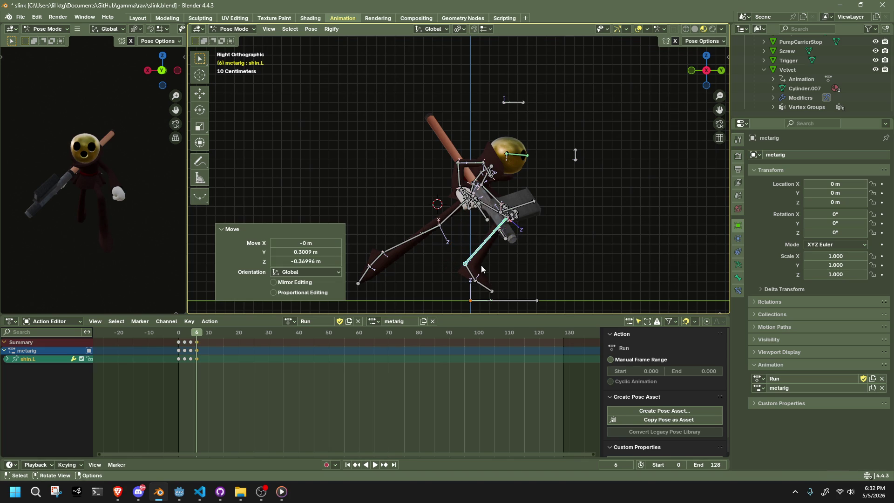
key("g")
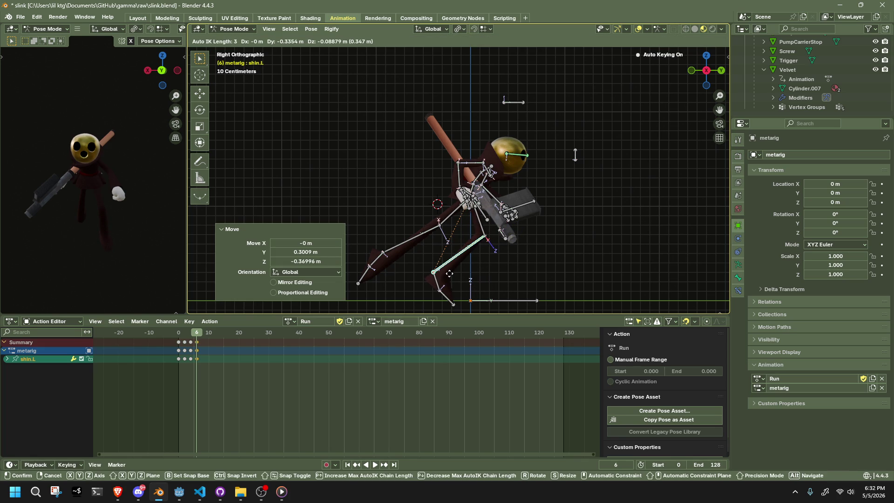
left_click(450, 273)
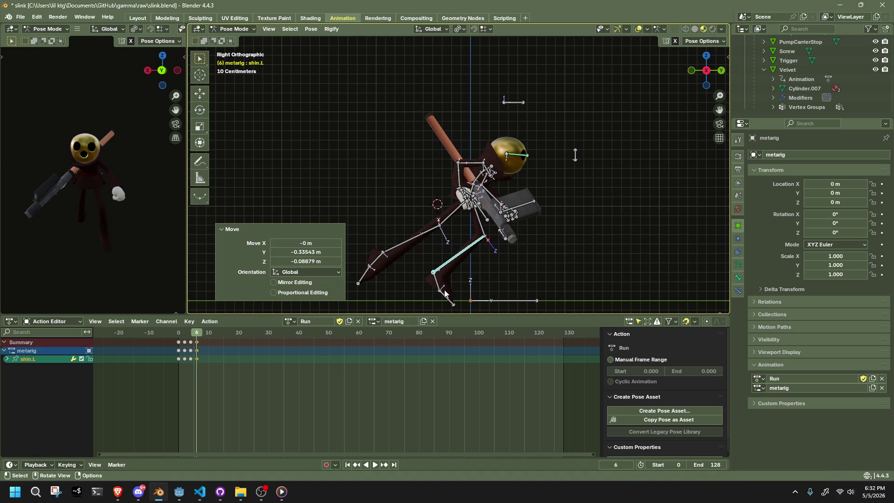
left_click(441, 290)
key("g")
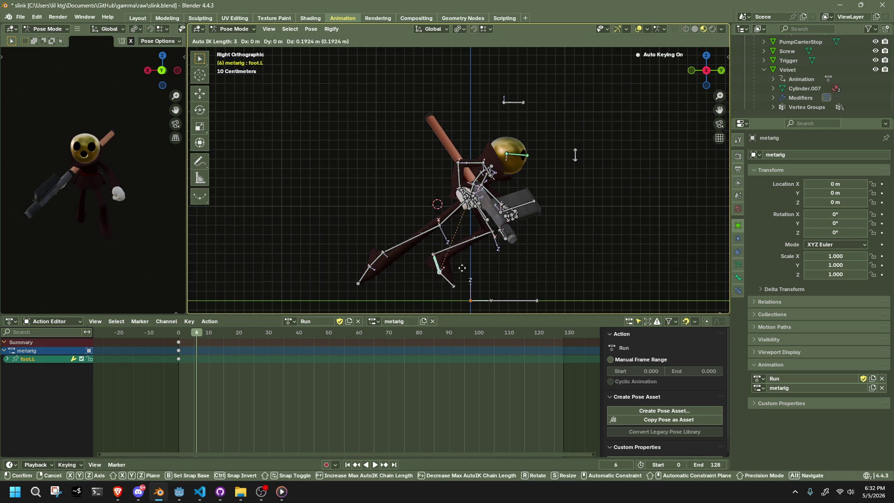
left_click(456, 253)
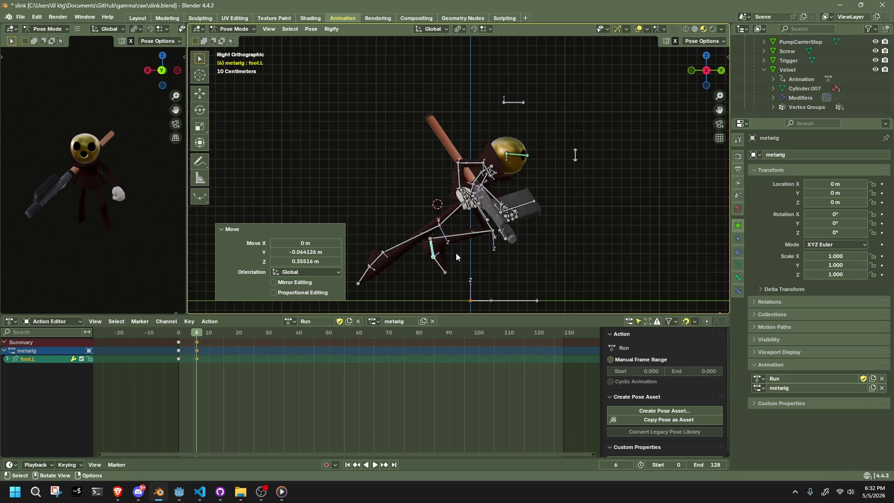
left_click(177, 334)
key("space")
mouse_move(183, 333)
left_mouse_down()
mouse_move(210, 340)
mouse_move(178, 348)
mouse_move(194, 353)
left_mouse_up()
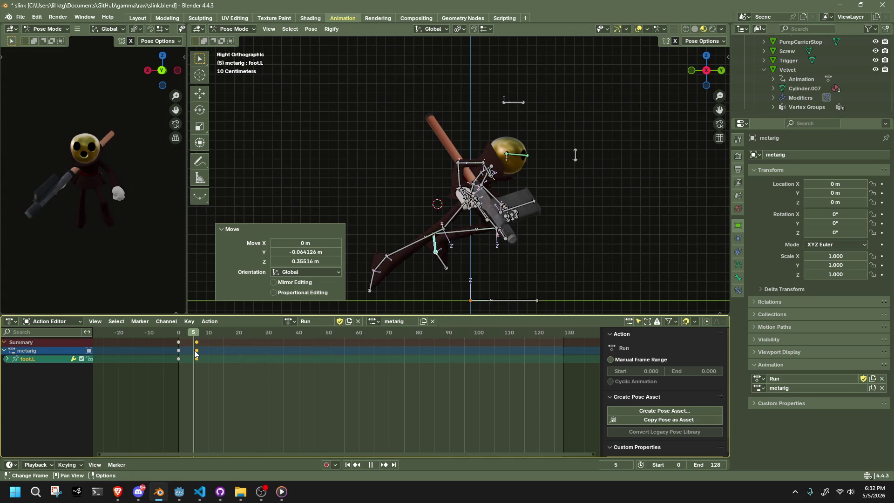
key("space")
mouse_move(362, 278)
middle_mouse_down()
mouse_move(435, 258)
mouse_move(361, 250)
mouse_move(337, 228)
mouse_move(346, 205)
mouse_move(597, 253)
mouse_move(659, 260)
mouse_move(701, 244)
mouse_move(200, 240)
middle_mouse_up()
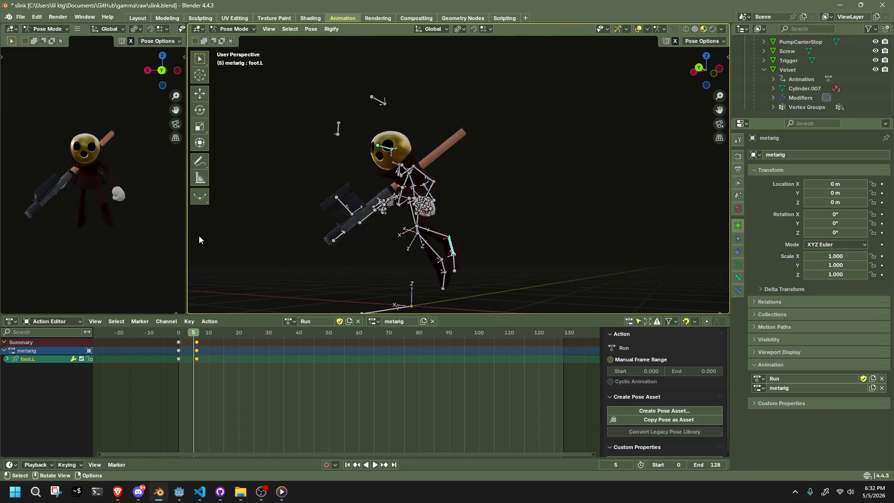
key("space")
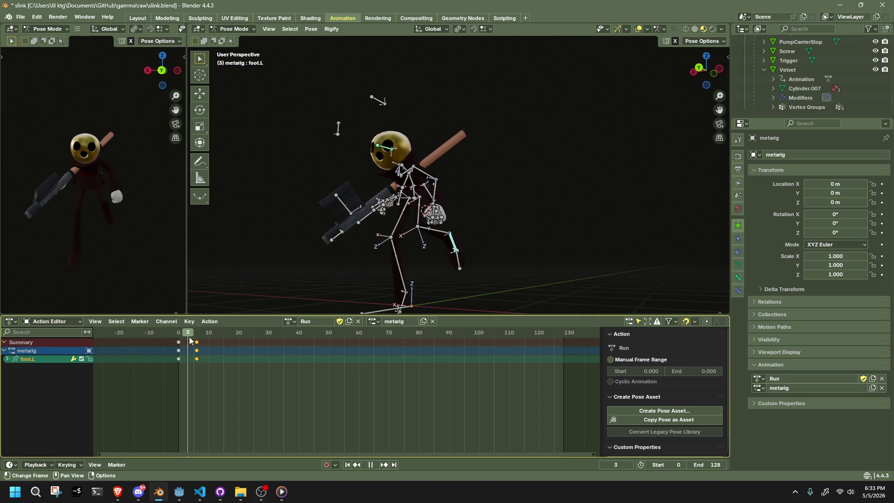
mouse_move(194, 338)
left_mouse_down()
mouse_move(172, 346)
mouse_move(197, 352)
left_mouse_up()
key("space")
mouse_move(270, 298)
middle_mouse_down()
mouse_move(467, 253)
mouse_move(536, 219)
middle_mouse_up()
left_click(702, 76)
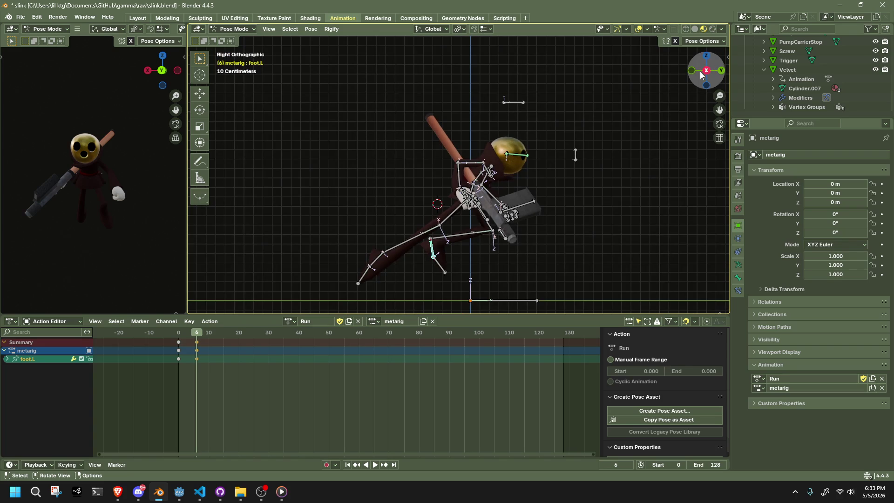
middle_click_drag(473, 191, 414, 212)
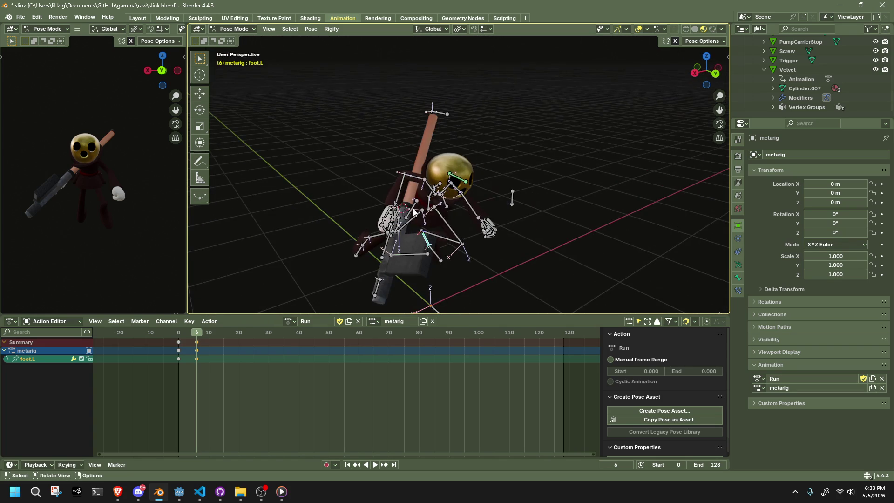
Step: In right view, raise the Pelvis about 0.19 m along Z, preview, then select all bones
left_click(694, 73)
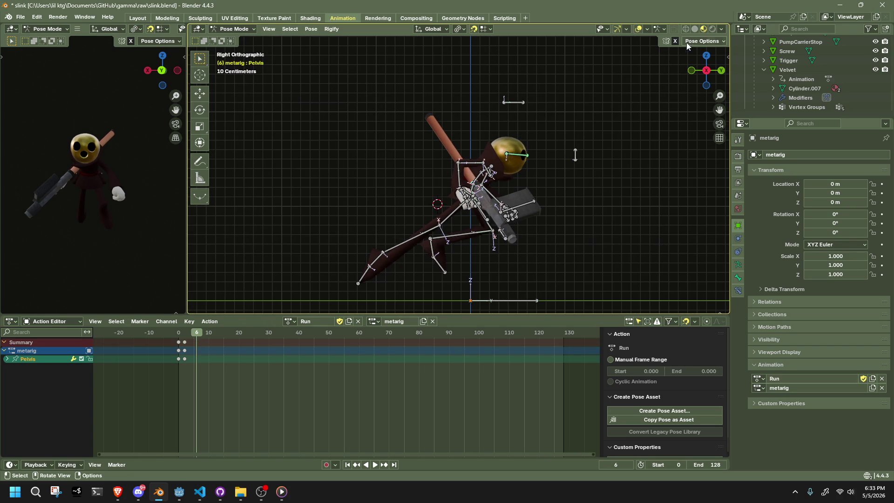
key("g")
key("z")
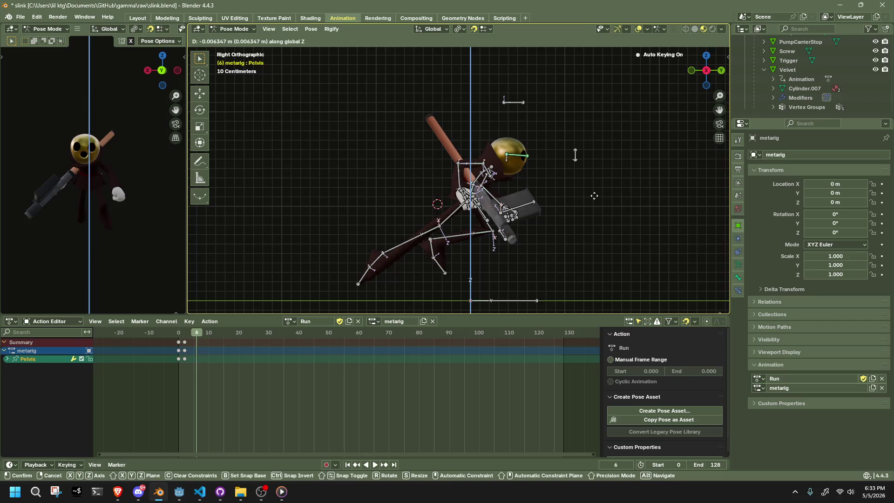
left_click(587, 172)
key("space")
left_click(175, 332)
mouse_move(175, 333)
left_mouse_down()
mouse_move(204, 340)
mouse_move(185, 345)
left_mouse_up()
key("space")
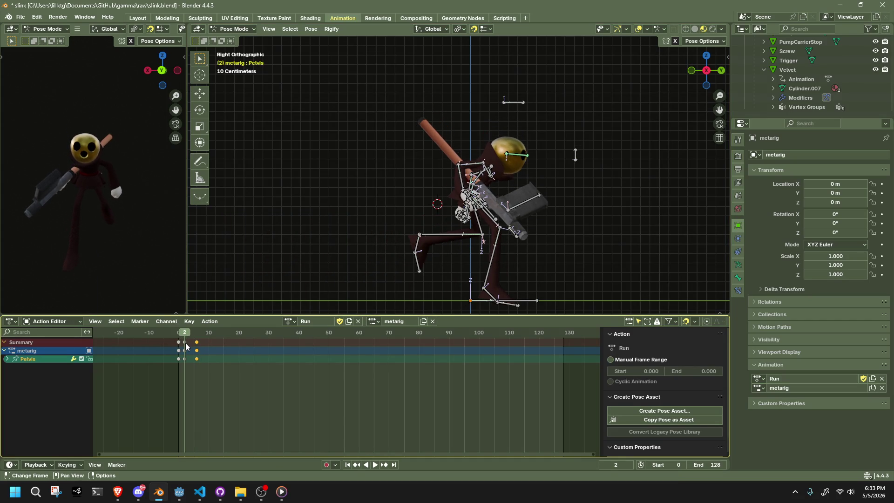
key("a")
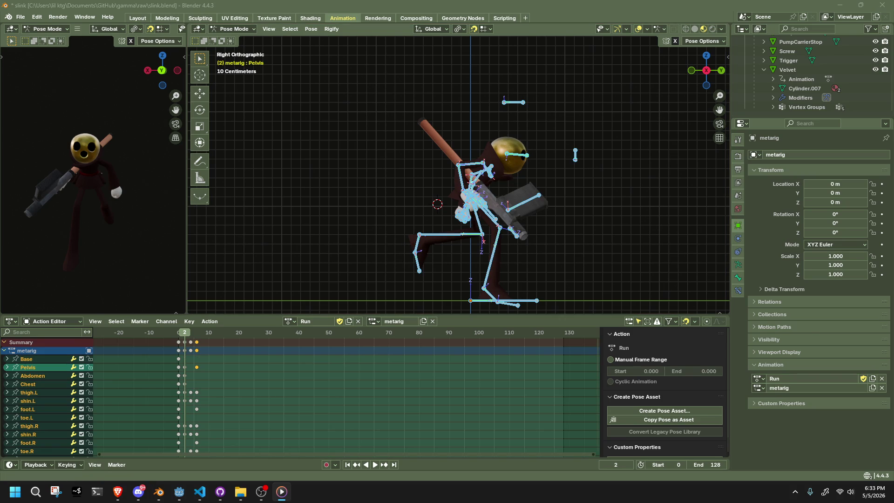
Step: Preview the run from frame 0 and paste the copied pose flipped at frame 8
key("alt+Tab")
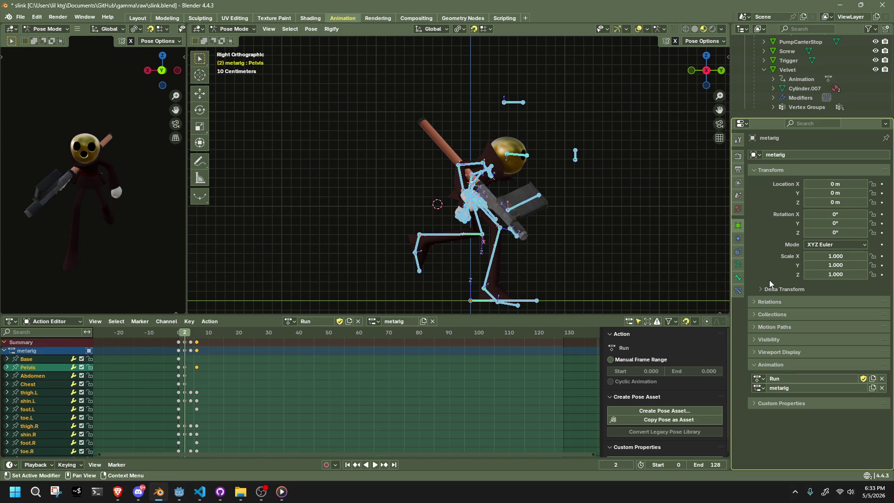
left_click(177, 340)
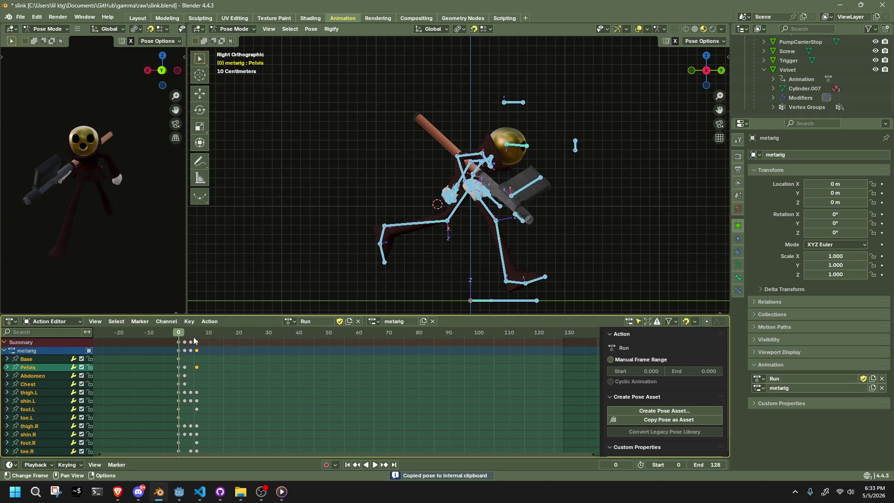
key("space")
key("space")
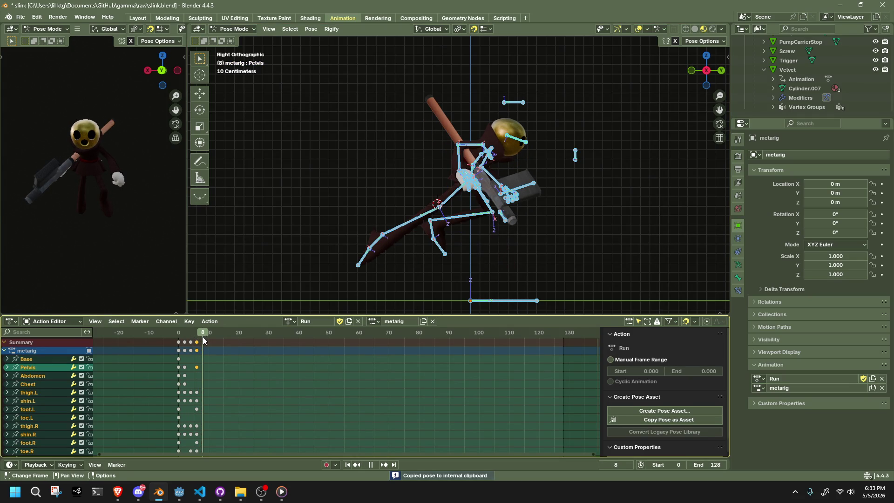
right_click(309, 247)
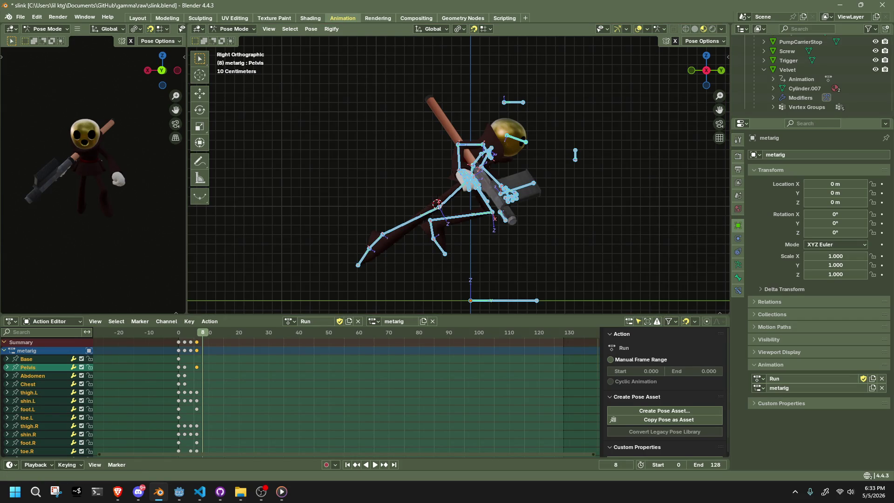
key("ctrl+shift+v")
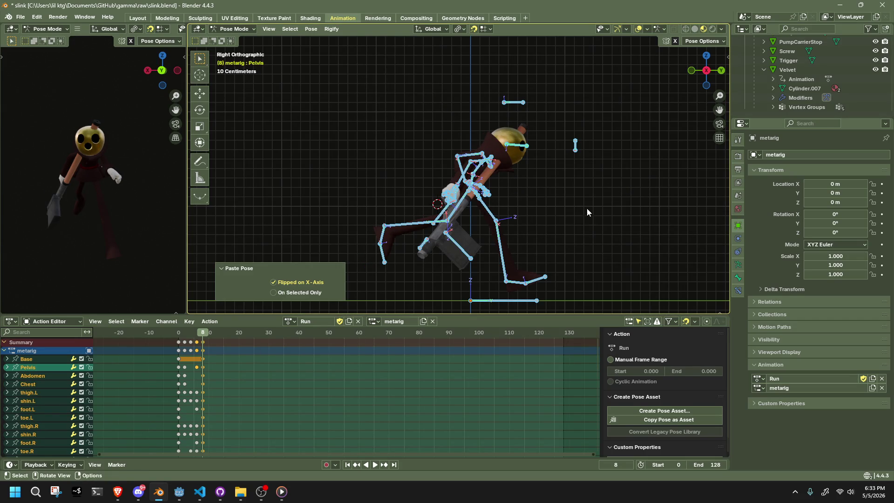
key("space")
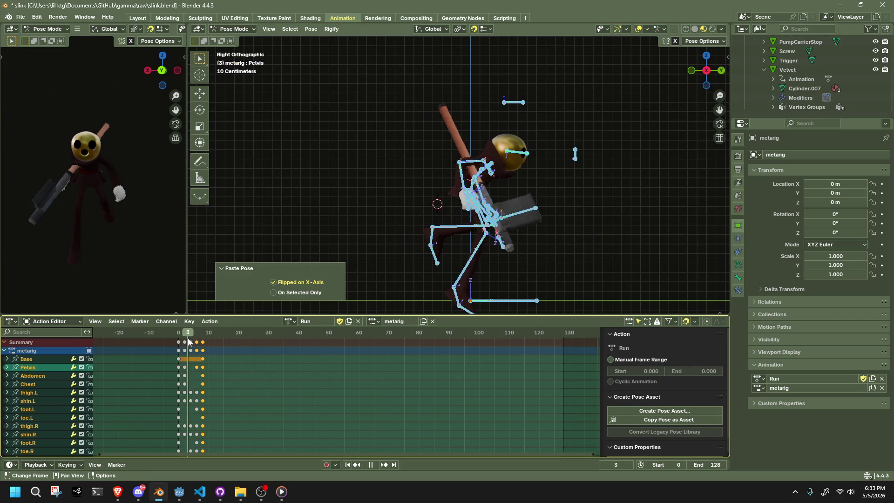
left_click_drag(200, 345, 203, 345)
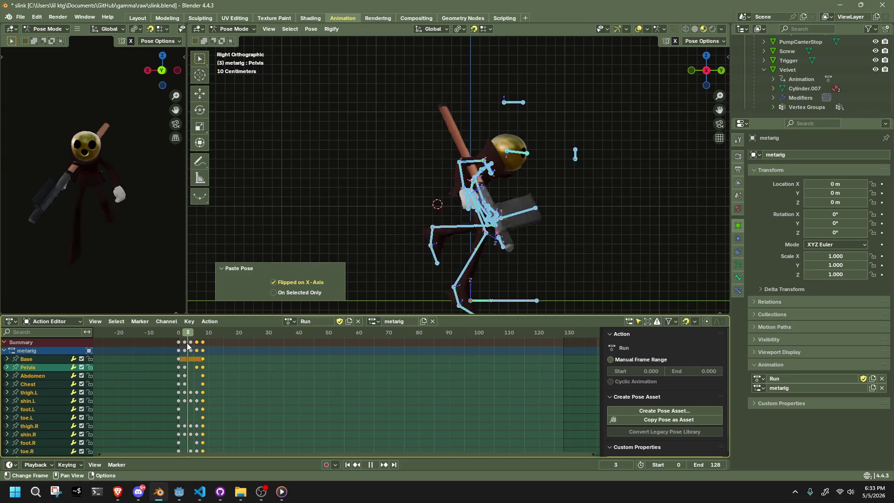
key("Escape")
Step: At frame 0, deselect the hand, gun and upper-arm bones and copy the remaining pose
mouse_move(404, 244)
middle_mouse_down()
mouse_move(572, 217)
mouse_move(496, 205)
mouse_move(519, 214)
middle_mouse_up()
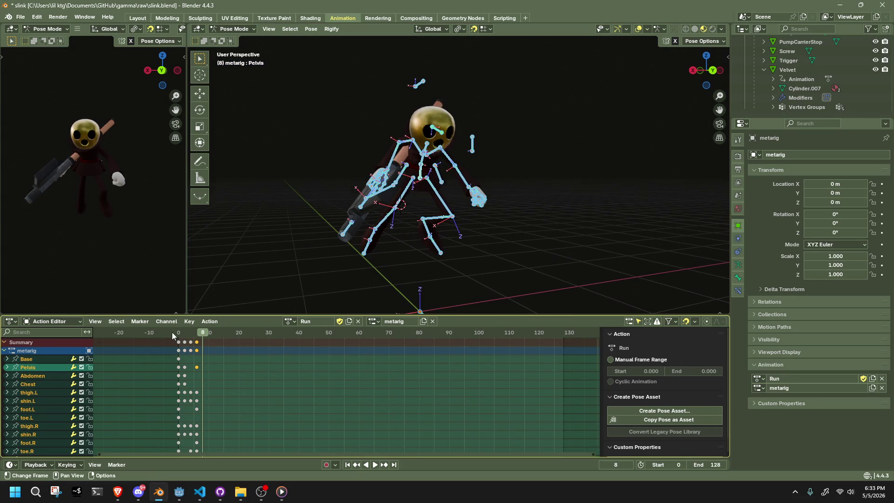
left_click(178, 333)
scroll(385, 176, "up", 4)
mouse_move(270, 182)
left_mouse_down("ctrl")
mouse_move(314, 231)
mouse_move(329, 263)
mouse_move(329, 252)
left_mouse_up("ctrl")
left_click_drag(486, 224, 436, 166, "ctrl")
middle_click_drag(436, 166, 417, 138)
left_click_drag(417, 137, 439, 157, "ctrl")
left_click_drag(334, 134, 366, 149, "ctrl")
middle_click_drag(406, 145, 310, 208)
mouse_move(295, 298)
middle_mouse_down()
mouse_move(471, 268)
mouse_move(364, 256)
mouse_move(412, 254)
middle_mouse_up()
key("ctrl+c")
Step: Paste the pose mirror-flipped at frame 8 and scrub the early frames to review it
left_click_drag(181, 333, 202, 338)
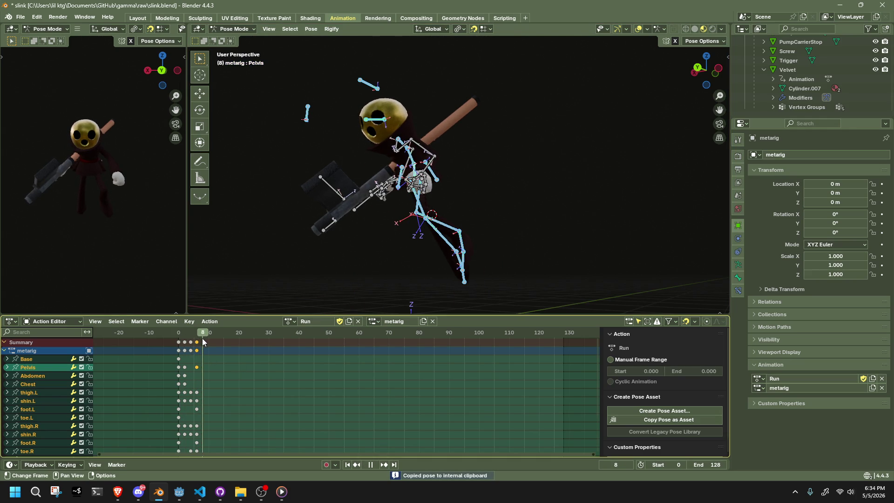
key("ctrl+shift+v")
mouse_move(309, 270)
middle_mouse_down()
mouse_move(517, 237)
mouse_move(541, 242)
middle_mouse_up()
mouse_move(179, 333)
left_mouse_down()
mouse_move(201, 335)
mouse_move(181, 340)
mouse_move(203, 345)
left_mouse_up()
middle_click_drag(542, 237, 326, 252)
Step: At frame 0, copy the pose of the left arm and hand bones, then go to frame 6
left_click(180, 337)
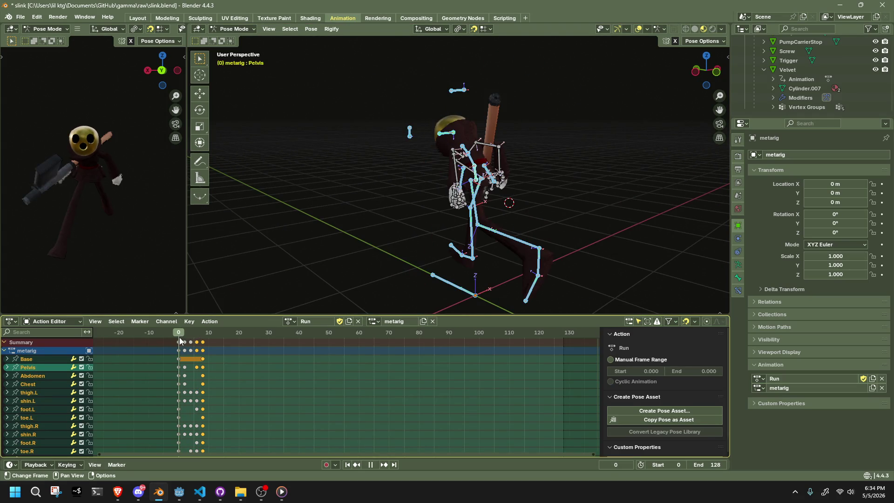
mouse_move(386, 259)
middle_mouse_down()
mouse_move(481, 254)
mouse_move(566, 234)
middle_mouse_up()
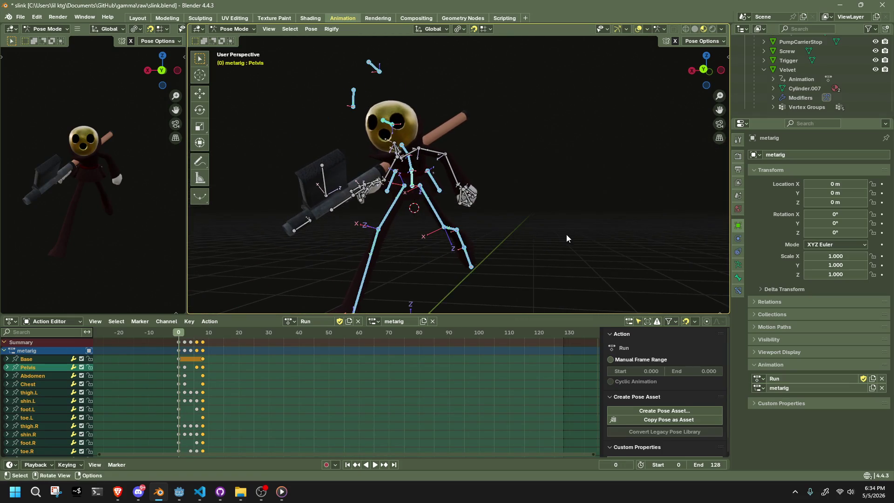
left_click(454, 170)
middle_click_drag(455, 170, 464, 196, "shift")
left_click_drag(504, 213, 504, 214)
key("ctrl+c")
key("space")
left_click_drag(182, 335, 197, 336)
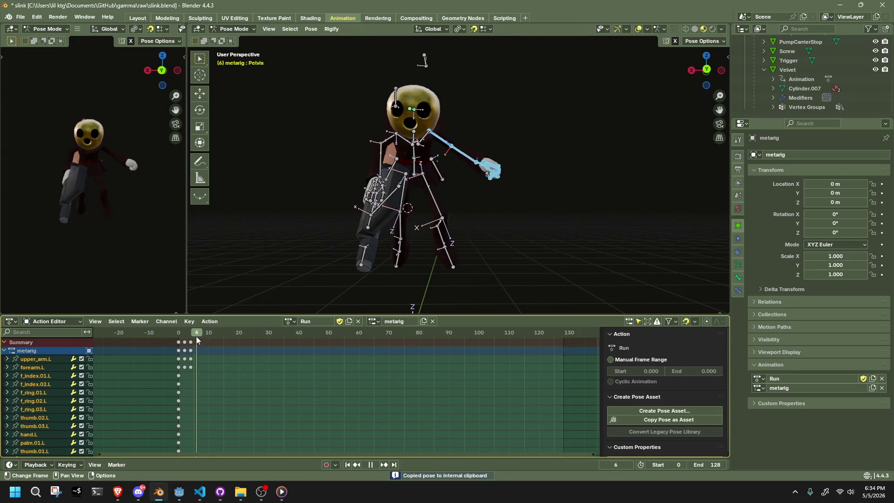
Step: Stop playback at frame 6 and select the left forearm bone in left side view
key("space")
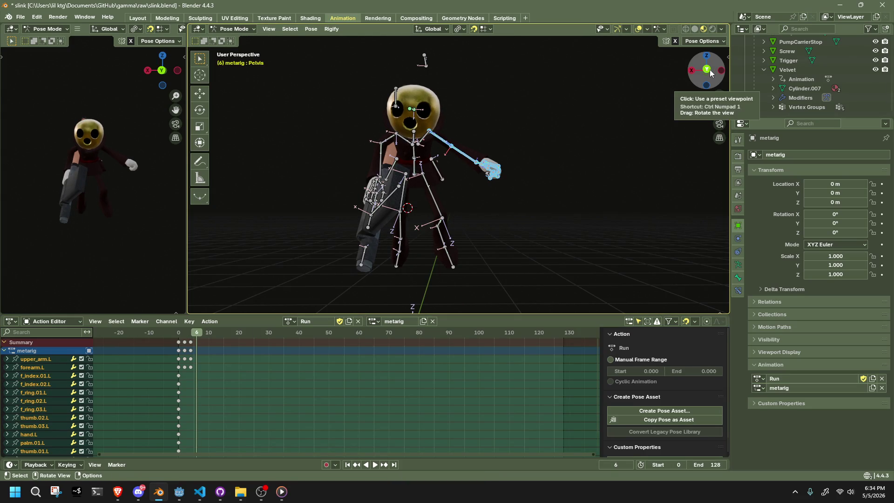
left_click(692, 70)
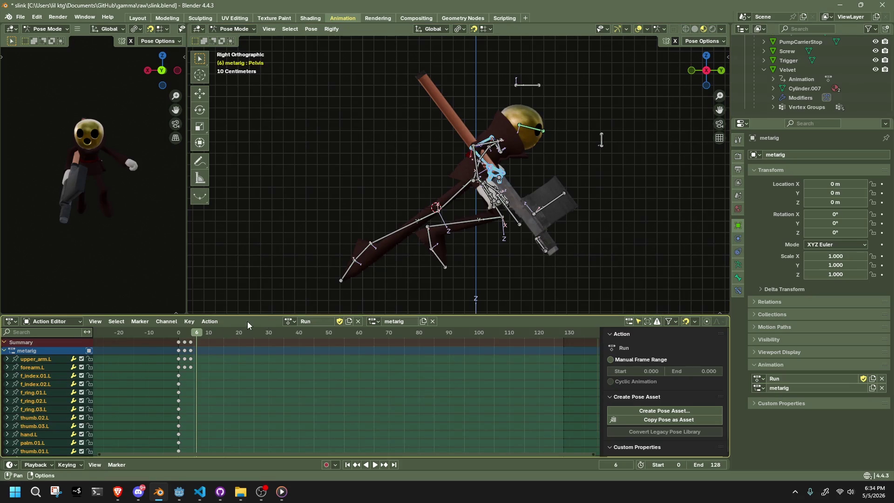
key("a")
left_click_drag(190, 334, 197, 338)
left_click(542, 267)
mouse_move(542, 268)
middle_mouse_down()
mouse_move(572, 260)
mouse_move(479, 219)
middle_mouse_up()
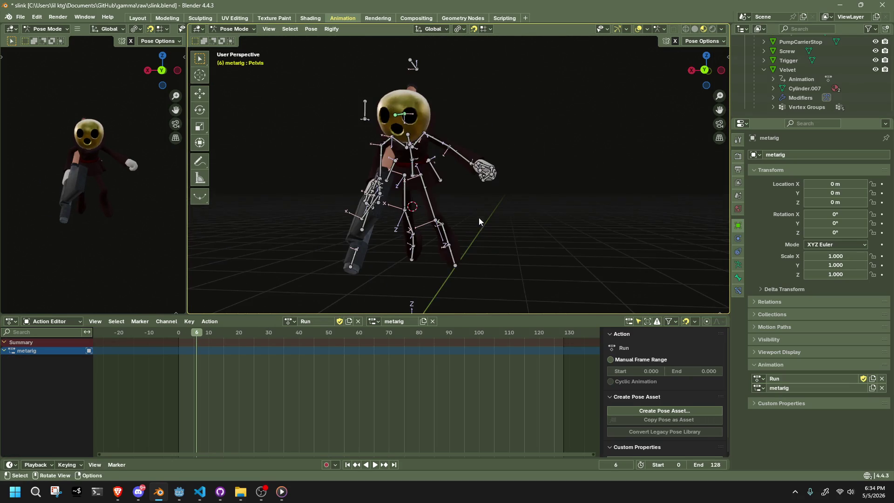
left_click(465, 163)
mouse_move(465, 163)
middle_mouse_down()
mouse_move(326, 182)
mouse_move(490, 131)
middle_mouse_up()
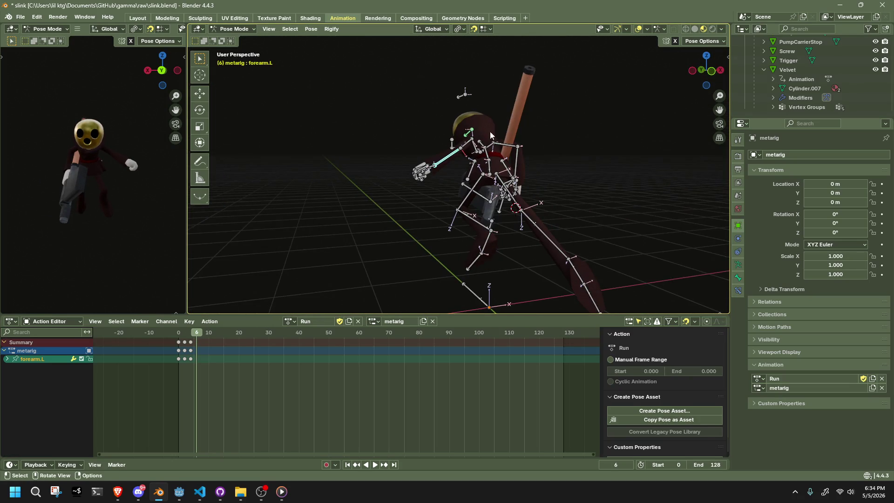
left_click(692, 78)
Step: Undo a trial forearm move and enable Auto IK for posing
key("g")
left_click(536, 176)
key("ctrl+z")
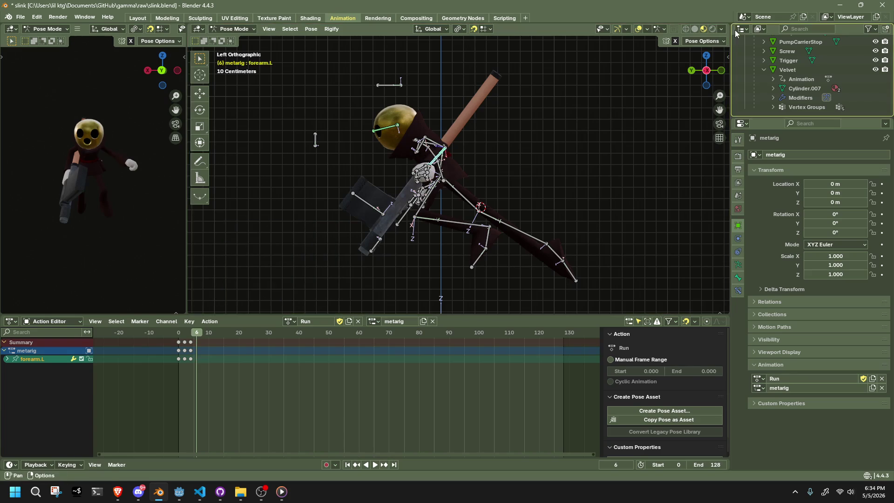
left_click(704, 41)
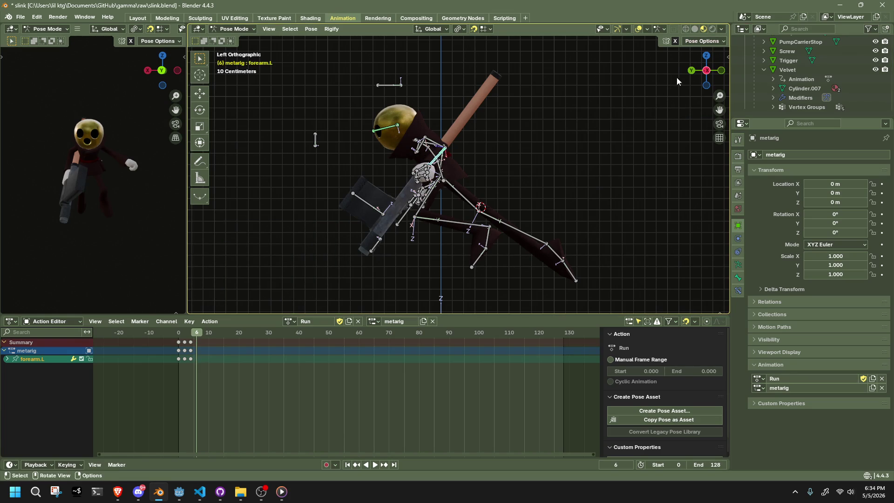
Step: Reposition forearm.L with IK in several moves to raise the left hand
left_click(691, 71)
key("g")
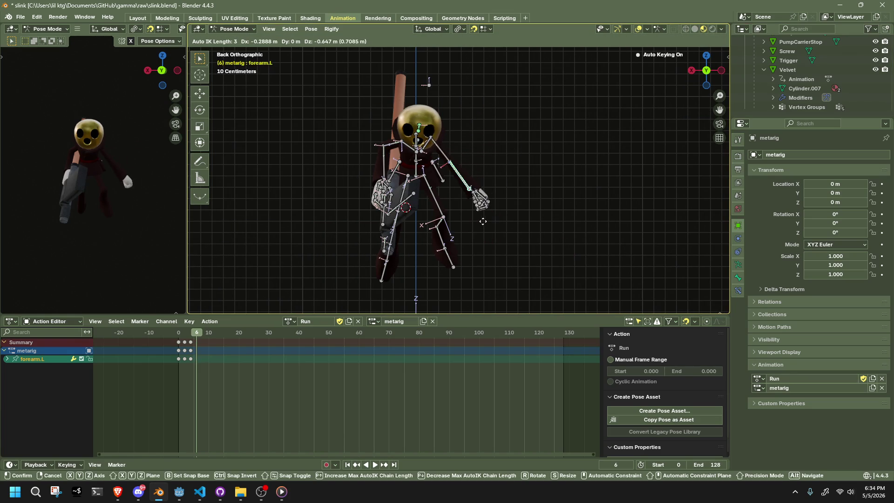
left_click(489, 193)
key("g")
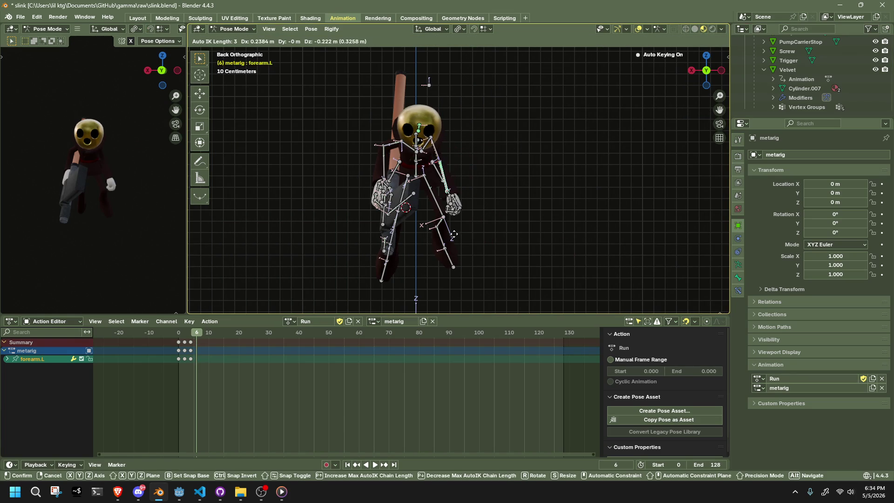
left_click(482, 207)
mouse_move(482, 208)
middle_mouse_down()
mouse_move(354, 250)
mouse_move(437, 215)
mouse_move(396, 216)
mouse_move(597, 226)
middle_mouse_up()
key("g")
left_click(391, 233)
key("g")
left_click(357, 219)
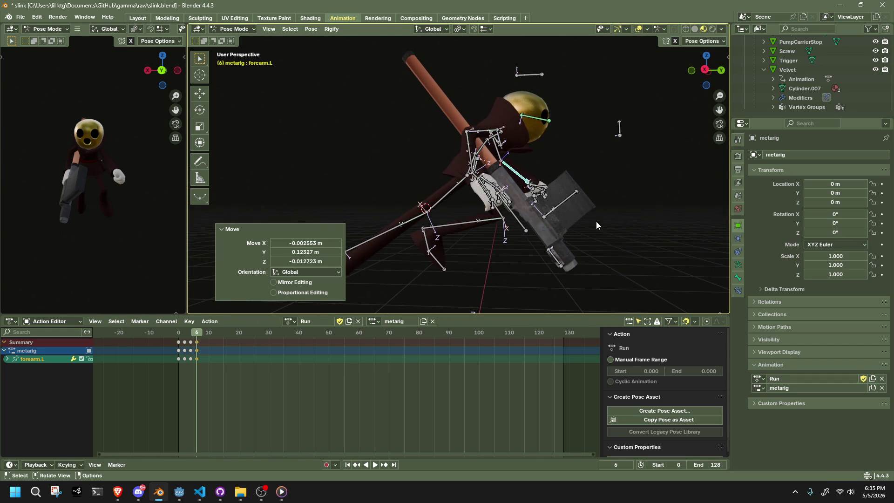
Step: Move forearm.R to reposition the right hand and gun
left_click(471, 158)
key("g")
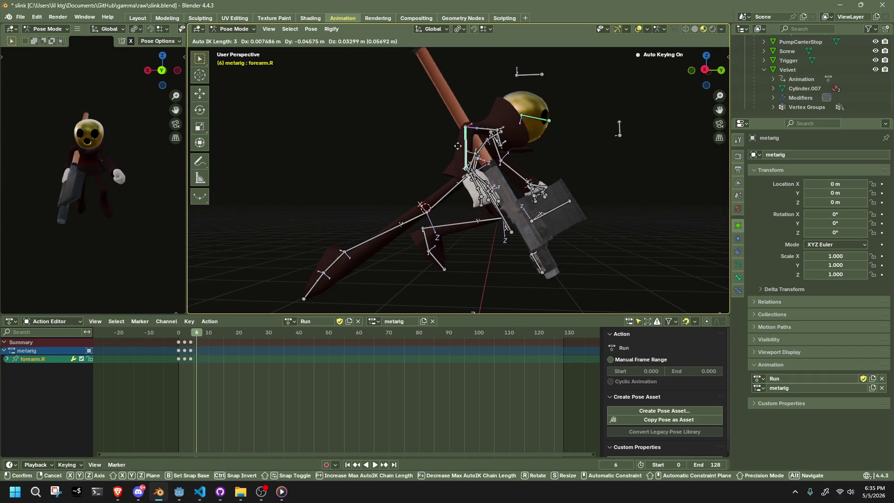
left_click(442, 127)
middle_click_drag(442, 126, 558, 139)
Step: Rotate upper_arm.R by -26.5° around Z, then by -33.6° around Y
left_click(520, 145)
key("r")
key("z")
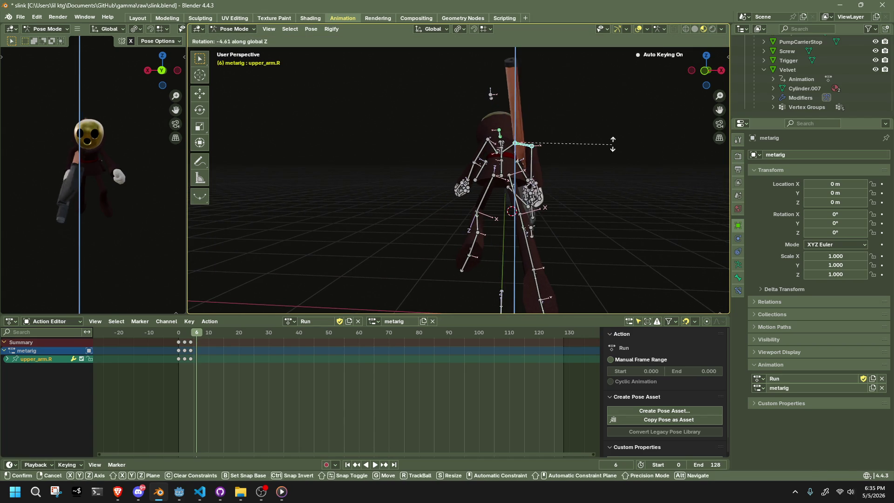
left_click(597, 111)
key("r")
key("x")
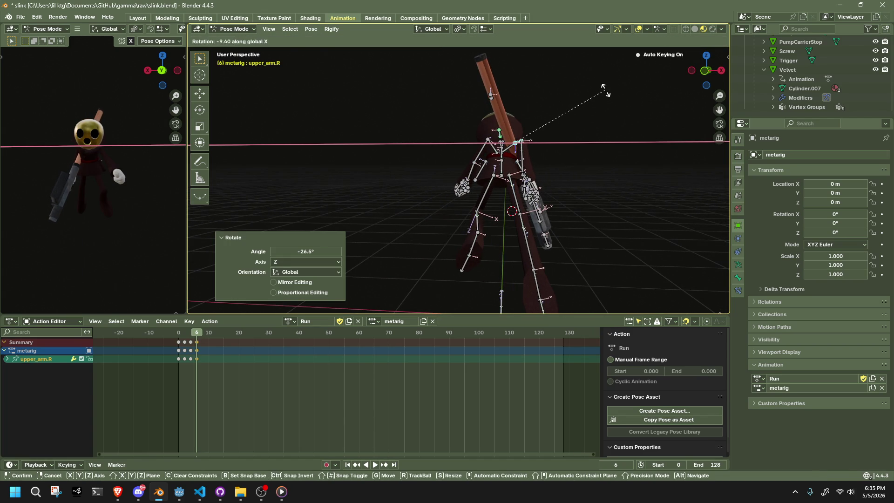
key("y")
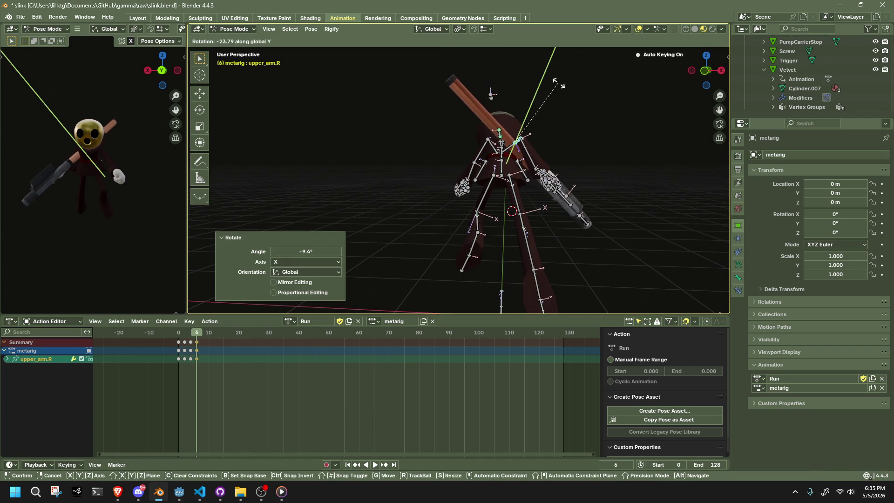
left_click(563, 63)
Step: At frame 4, rotate the gun arm about -13° around Y and review nearby frames
key("space")
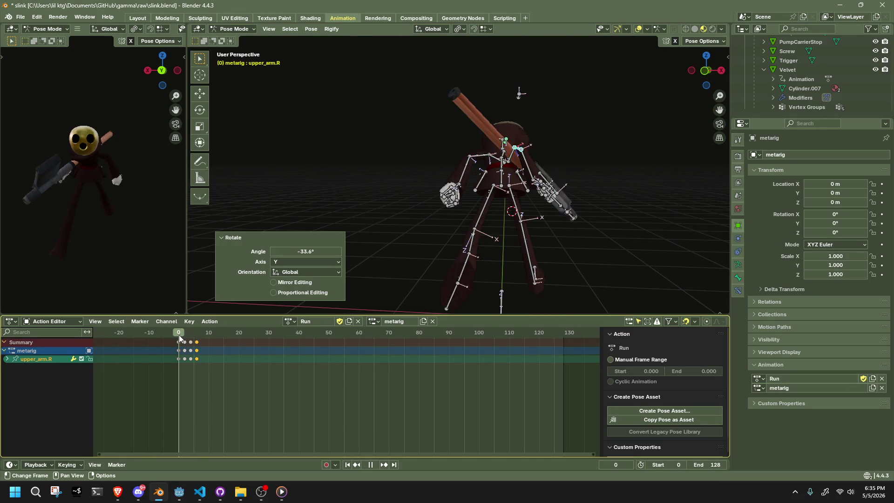
mouse_move(197, 337)
left_mouse_down()
mouse_move(201, 342)
mouse_move(183, 342)
mouse_move(190, 344)
left_mouse_up()
middle_click_drag(569, 265, 503, 259)
key("r")
key("y")
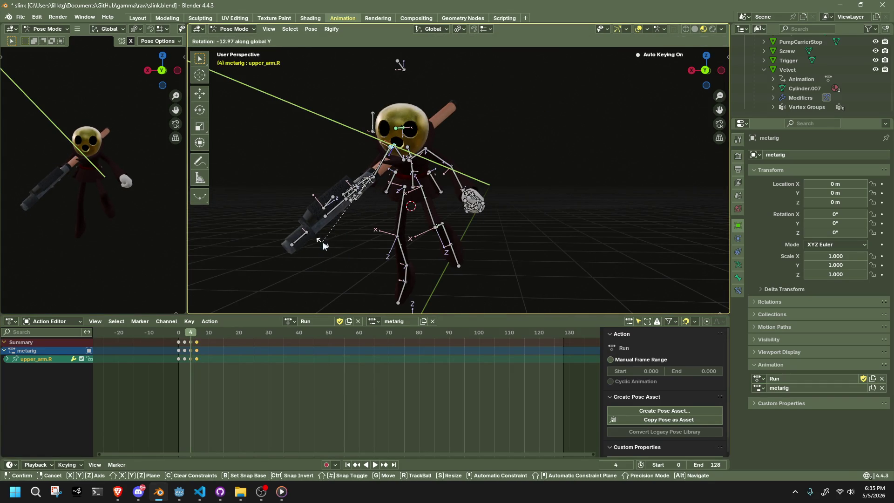
key("Return")
mouse_move(179, 334)
left_mouse_down()
mouse_move(202, 339)
mouse_move(185, 347)
left_mouse_up()
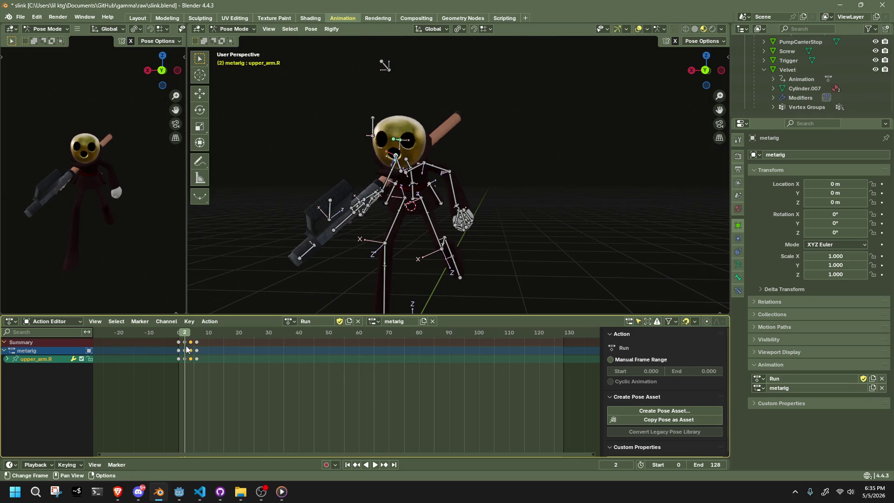
mouse_move(491, 217)
middle_mouse_down()
mouse_move(561, 230)
mouse_move(685, 205)
middle_mouse_up()
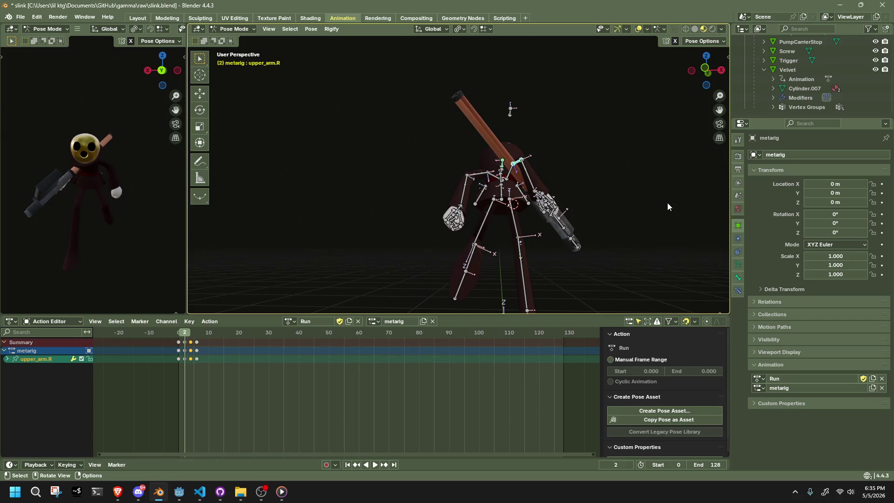
Step: Save slink.blend and check the pose at frames 6 and 8 from the right side
key("ctrl+s")
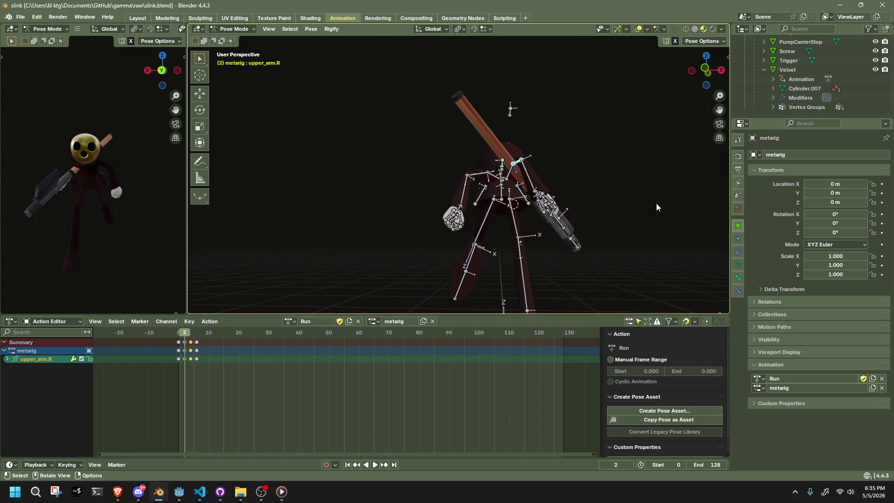
left_click(198, 335)
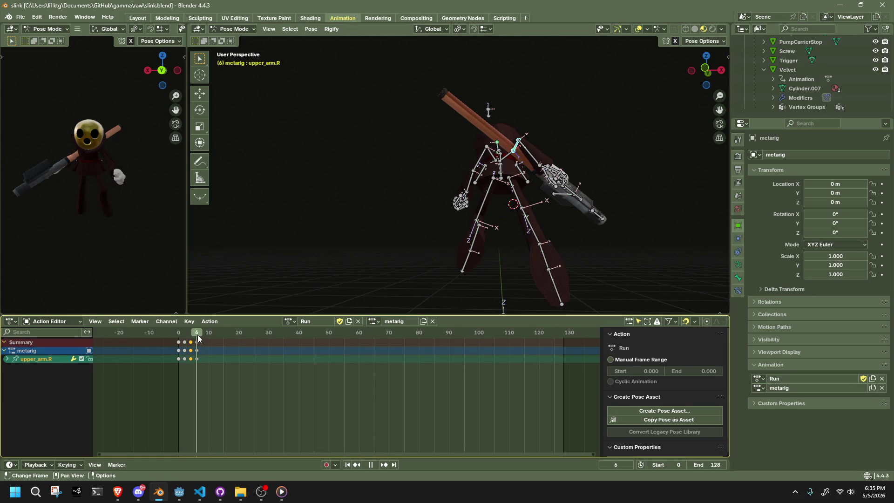
mouse_move(403, 251)
middle_mouse_down()
mouse_move(460, 253)
mouse_move(354, 256)
mouse_move(383, 253)
middle_mouse_up()
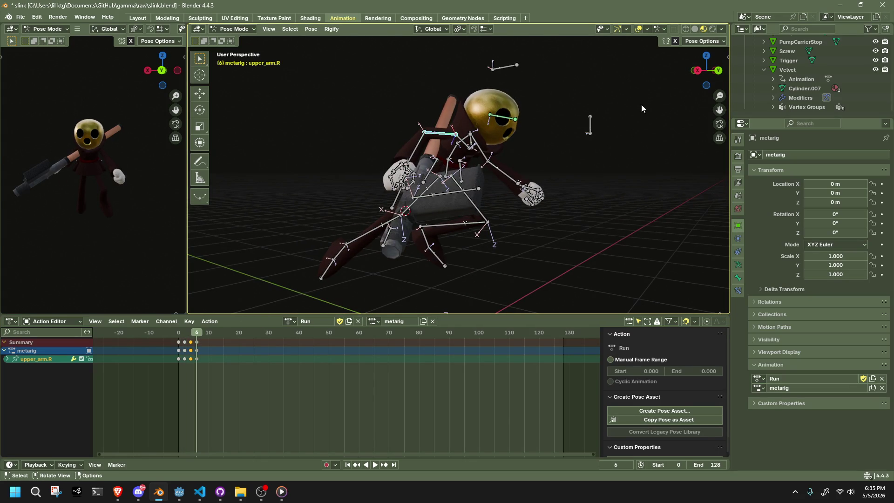
left_click(705, 71)
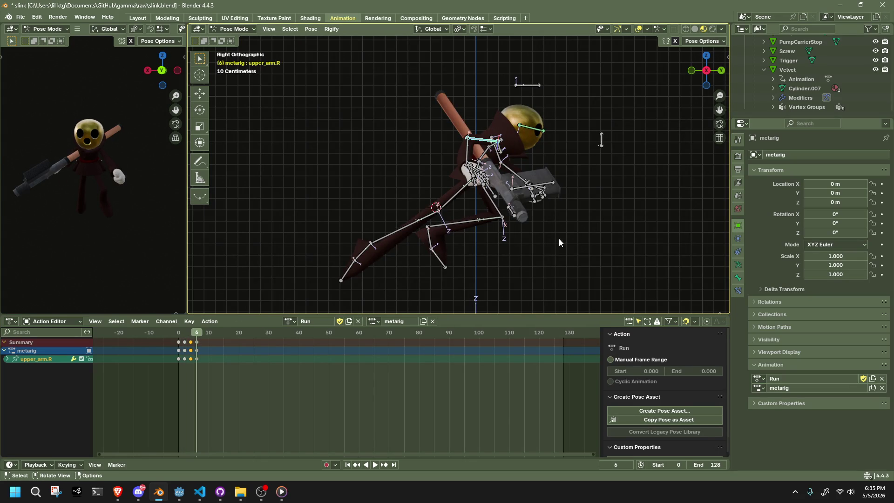
left_click_drag(198, 338, 202, 334)
Step: Copy every channel's frame-2 keys and paste them at frame 10
key("a")
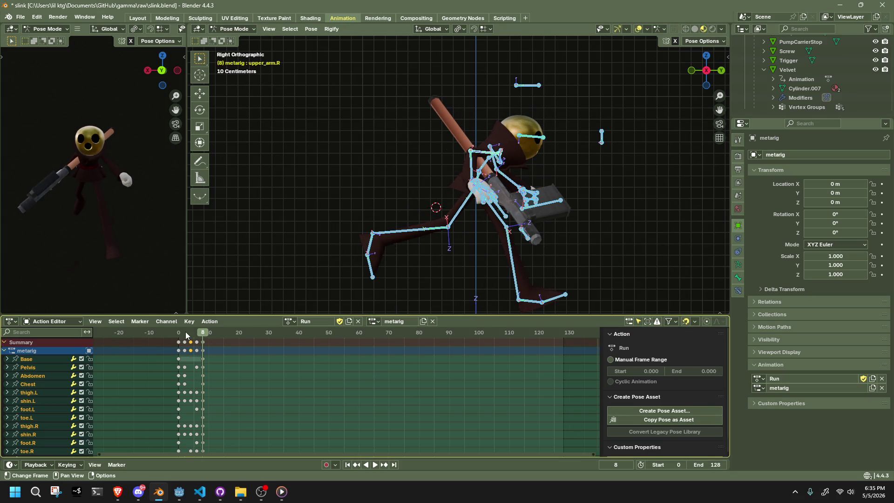
left_click(185, 332)
left_click(185, 377)
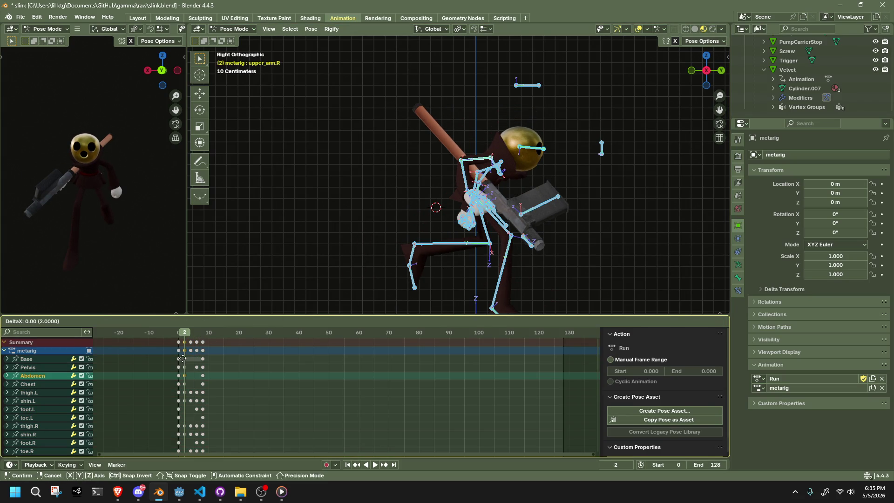
left_click(184, 414)
left_click(184, 350)
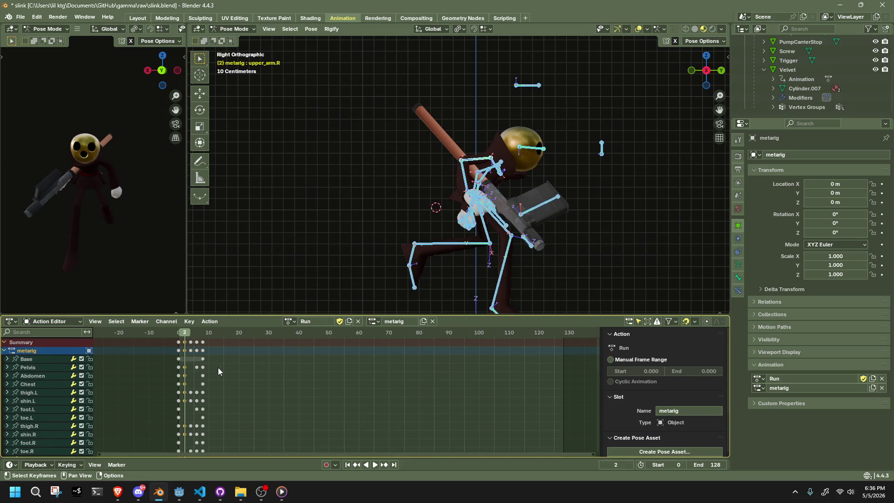
right_click(187, 351)
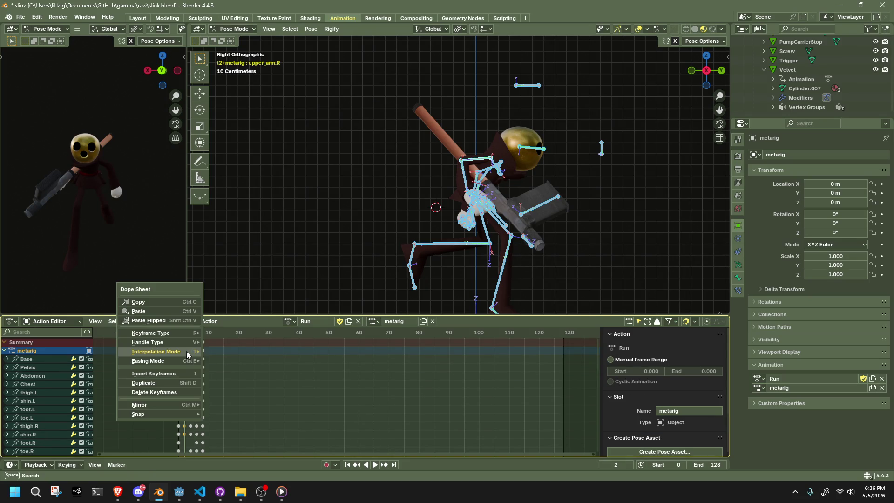
left_click(151, 302)
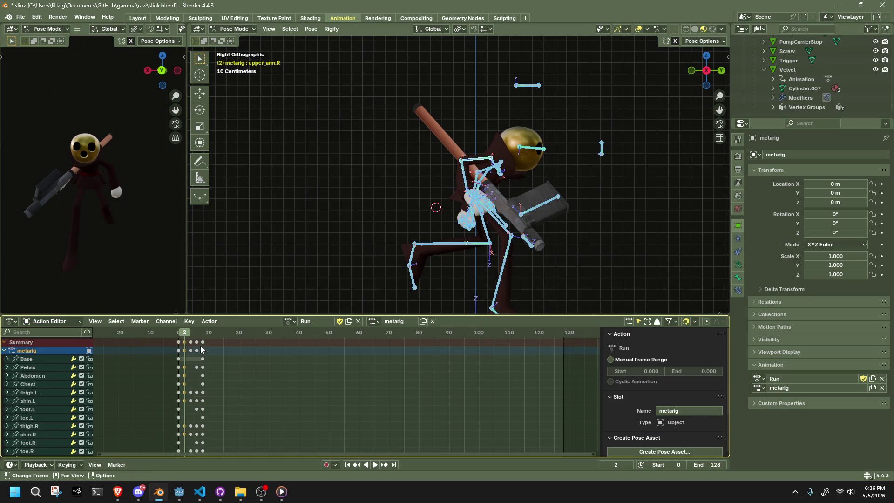
left_click_drag(205, 334, 207, 334)
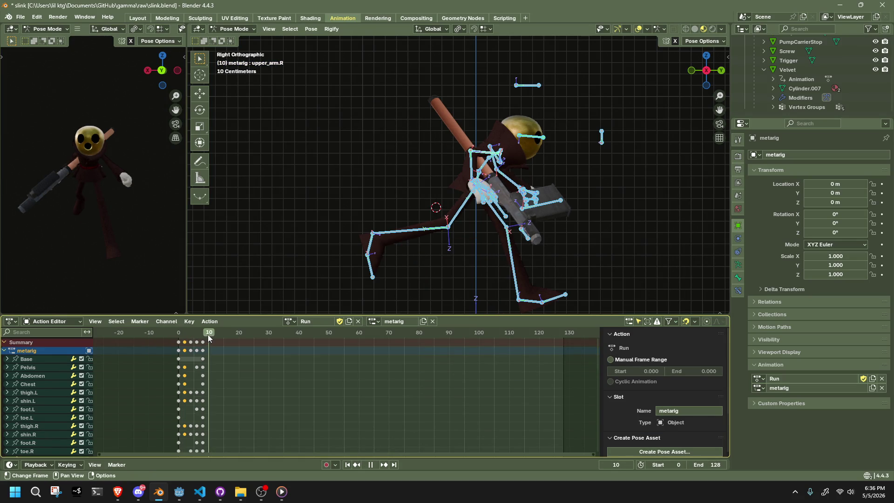
key("ctrl+v")
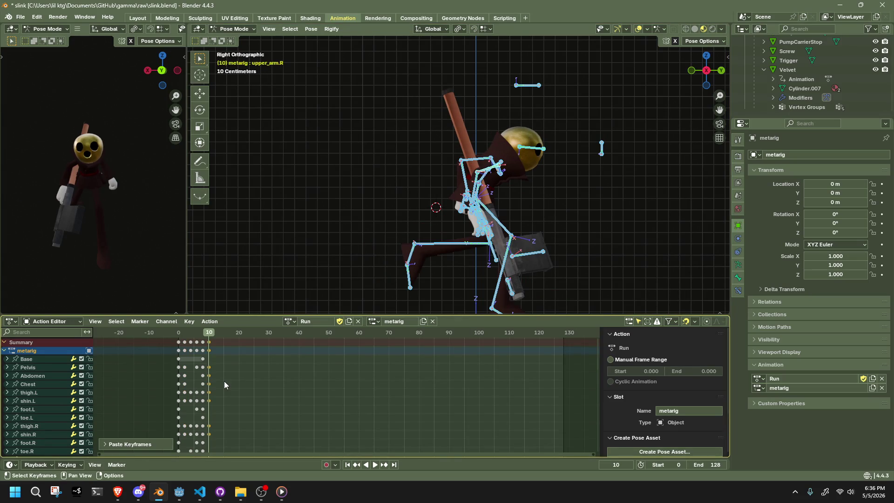
Step: Preview the cycle and paste the copied keys at frame 12
left_click(191, 334)
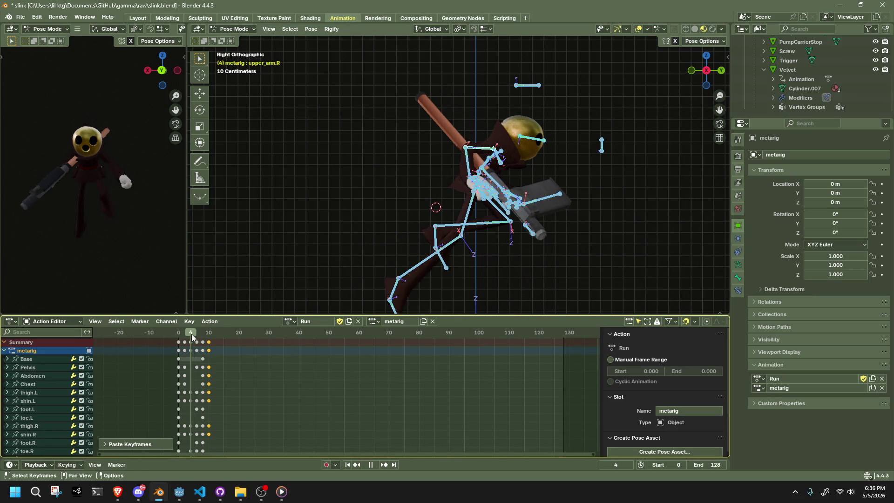
key("space")
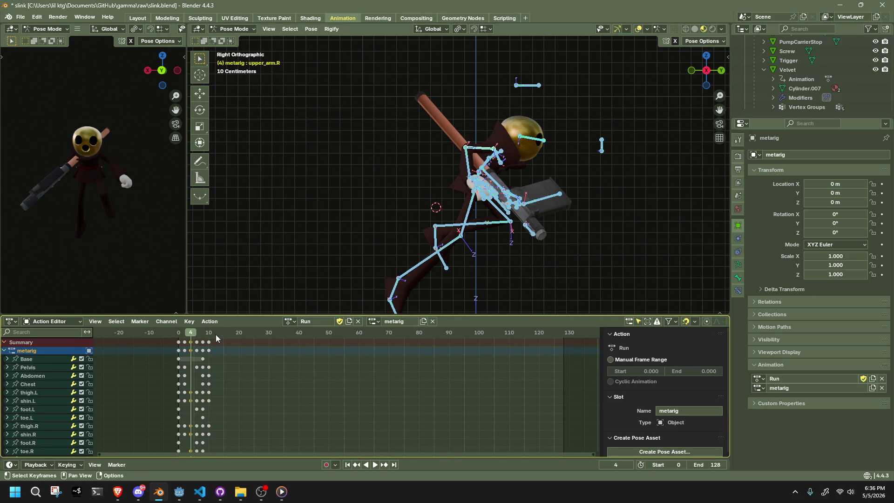
left_click(210, 334)
left_click_drag(210, 334, 197, 334)
key("space")
key("ctrl+v")
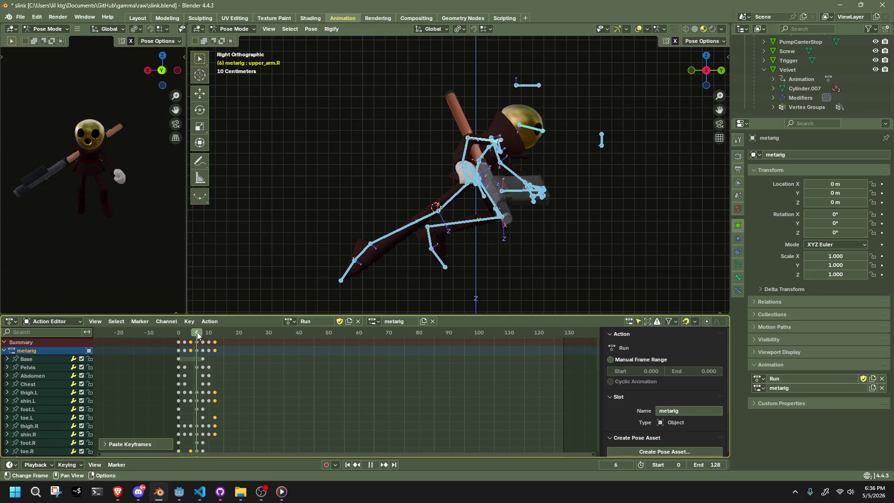
left_click_drag(197, 332, 197, 332)
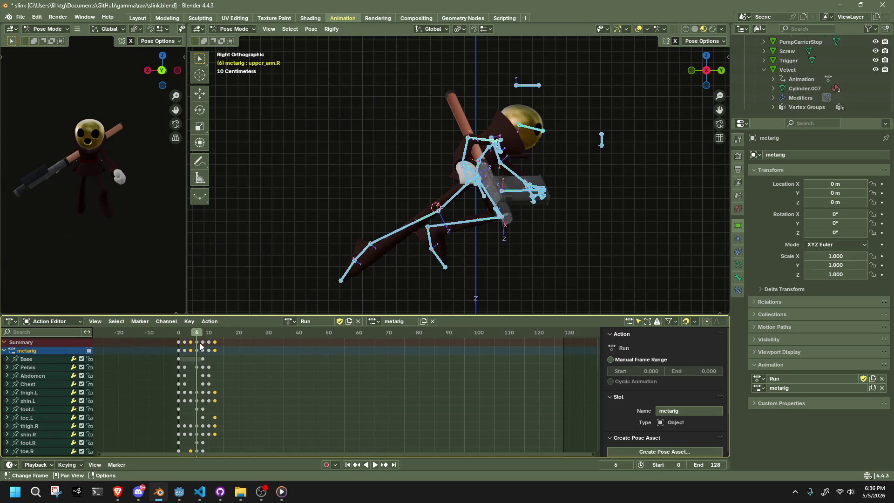
Step: Paste the mirrored pose (Ctrl+Shift+V) at frame 14
key("space")
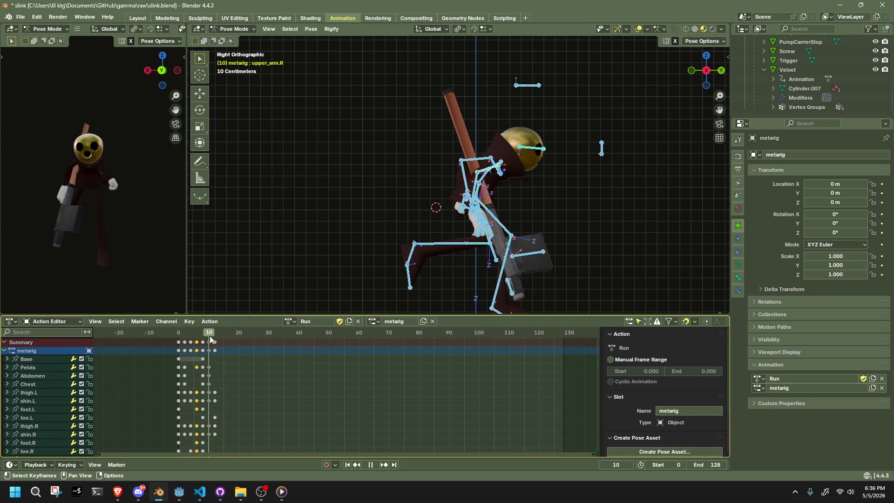
key("space")
key("ctrl+shift+v")
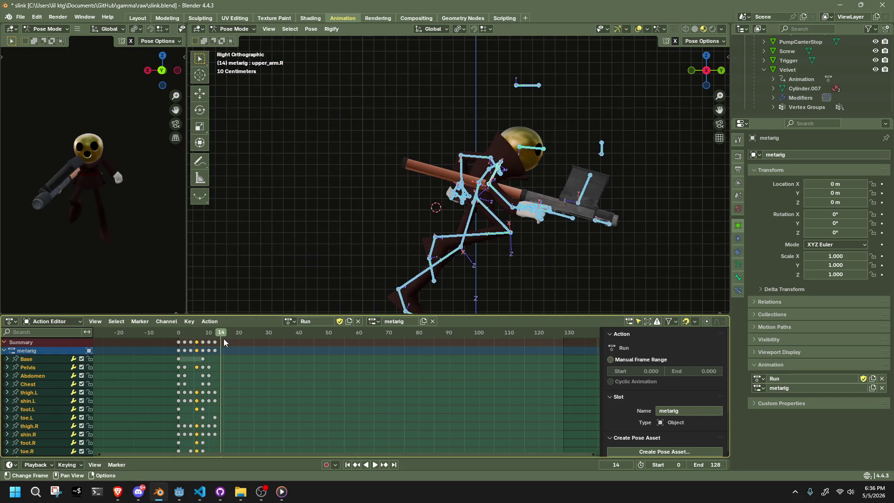
key("ctrl+v")
mouse_move(220, 342)
left_mouse_down()
mouse_move(194, 335)
mouse_move(178, 337)
mouse_move(220, 335)
mouse_move(178, 345)
left_mouse_up()
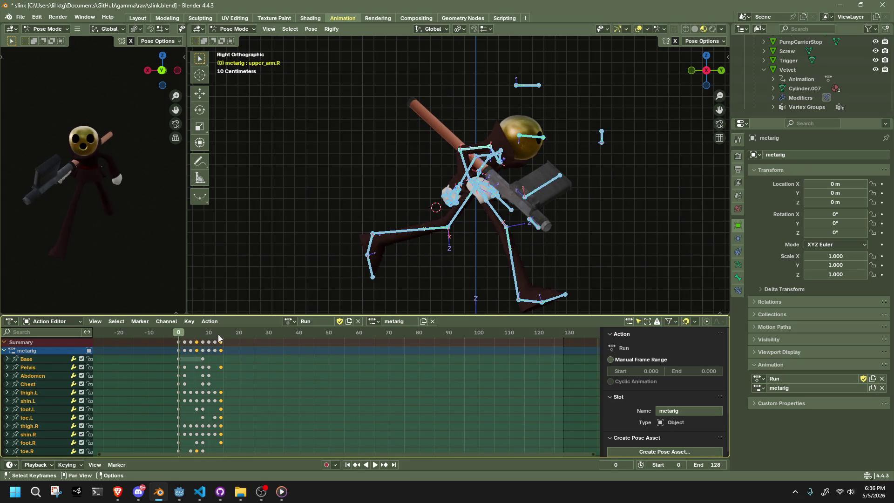
Step: Set the scene end frame to 14 and play the shortened run loop
left_click(221, 334)
left_click(708, 463)
type("14")
key("Return")
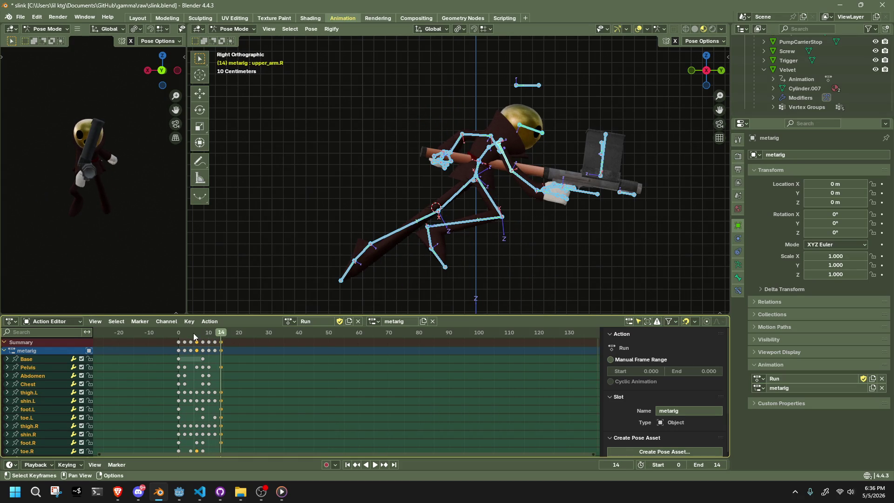
key("space")
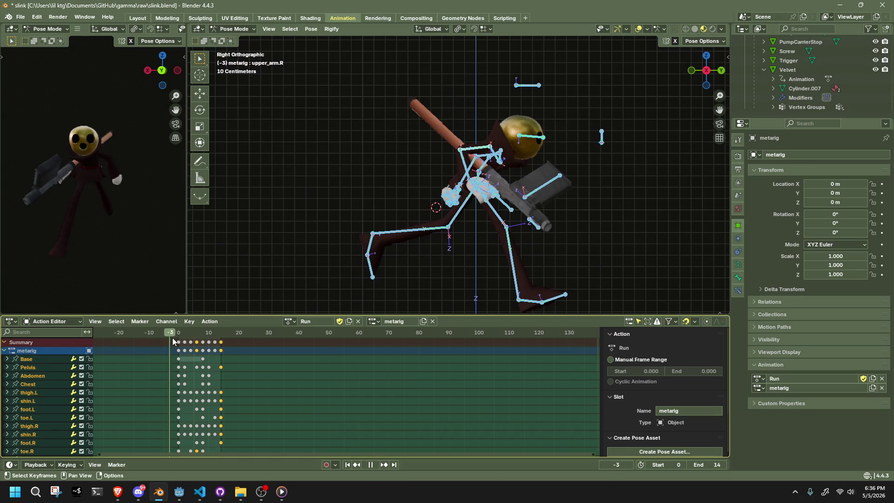
mouse_move(283, 263)
middle_mouse_down()
mouse_move(319, 244)
mouse_move(222, 242)
mouse_move(532, 230)
mouse_move(444, 238)
mouse_move(429, 140)
middle_mouse_up()
key("space")
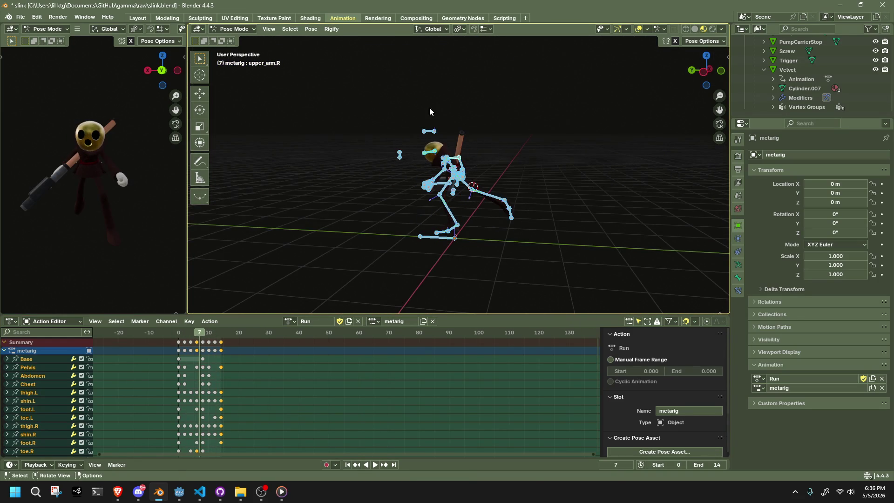
Step: Move a bone on the rig and check its name with F2
left_click(430, 111)
key("g")
left_click(386, 139)
mouse_move(385, 139)
middle_mouse_down()
mouse_move(532, 167)
mouse_move(563, 166)
mouse_move(604, 147)
mouse_move(629, 154)
mouse_move(563, 139)
middle_mouse_up()
key("F2")
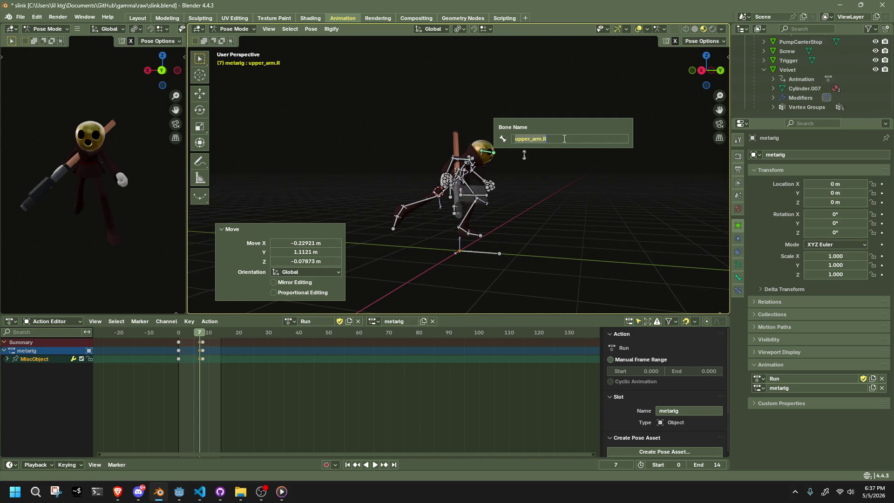
key("Return")
middle_click_drag(577, 178, 516, 163)
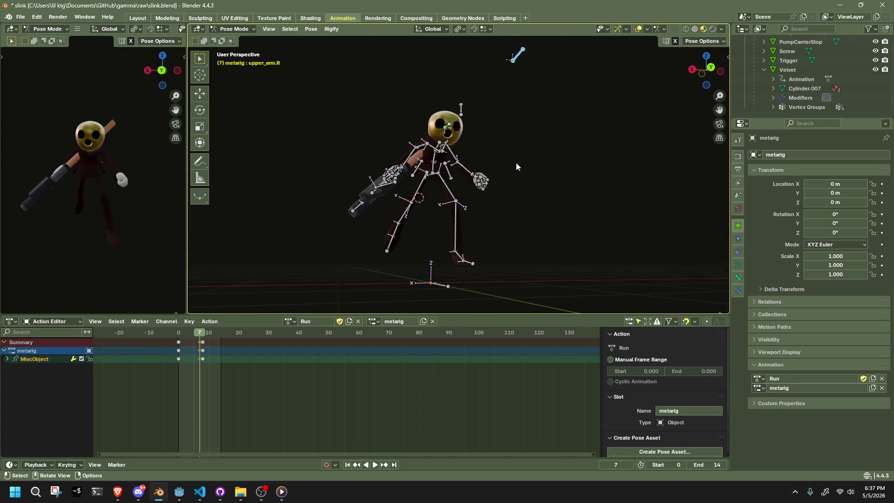
Step: Switch the armature to Object Mode, then Edit Mode, and zoom toward the head bones
left_click(233, 29)
left_click(234, 40)
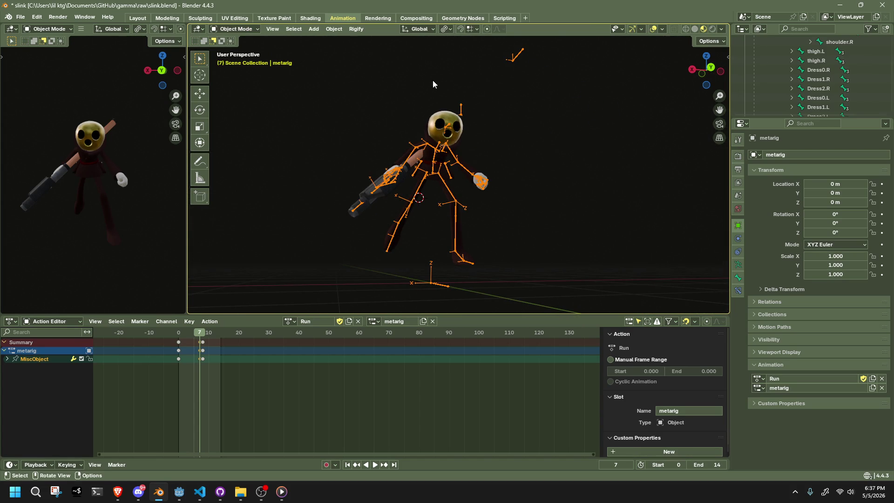
mouse_move(519, 60)
middle_mouse_down()
mouse_move(578, 139)
mouse_move(529, 104)
mouse_move(226, 23)
middle_mouse_up()
left_click(233, 29)
left_click(236, 50)
scroll(419, 186, "up", 3)
mouse_move(419, 186)
middle_mouse_down()
mouse_move(489, 215)
mouse_move(554, 224)
mouse_move(464, 185)
mouse_move(389, 113)
middle_mouse_up()
Step: Identify the HeadLookAtBone, then return the armature to Pose Mode
left_click(375, 105)
key("F2")
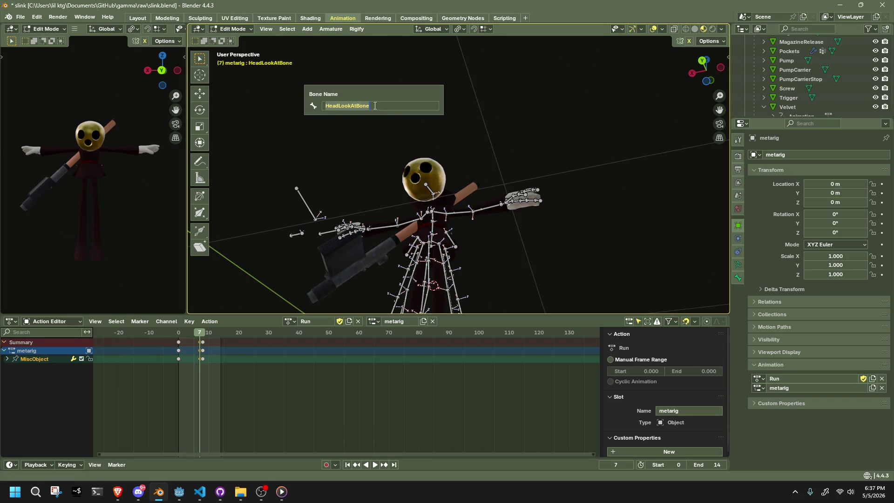
left_click(231, 29)
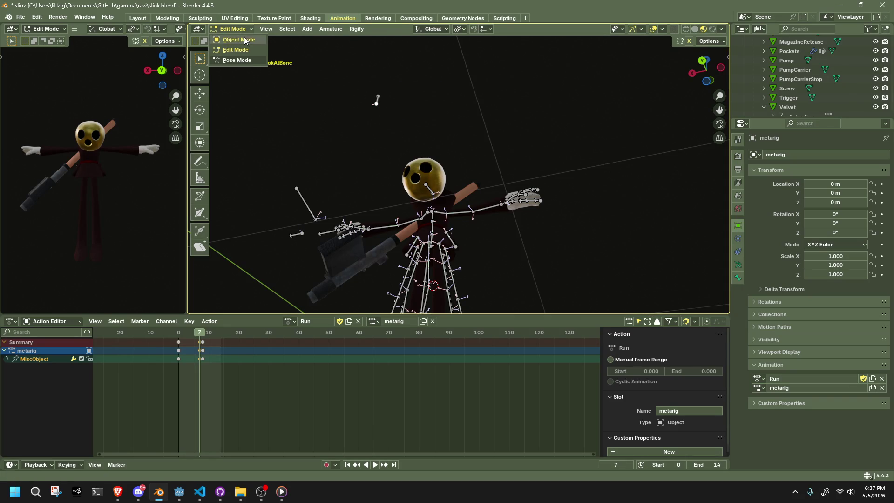
left_click(236, 39)
left_click(235, 29)
left_click(235, 60)
Step: Test-move the small control bone and undo the move
mouse_move(465, 140)
middle_mouse_down()
mouse_move(577, 206)
mouse_move(550, 167)
middle_mouse_up()
left_click_drag(539, 146, 565, 172)
key("g")
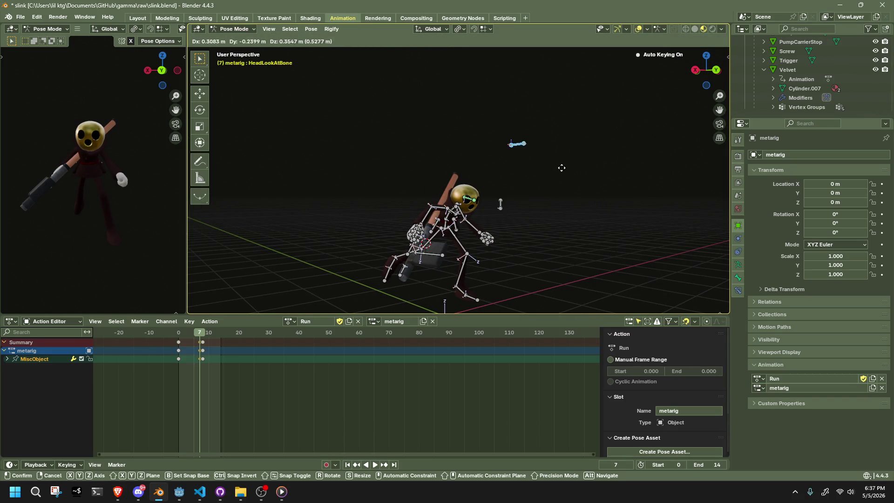
left_click(569, 256)
key("ctrl+z")
key("ctrl+z")
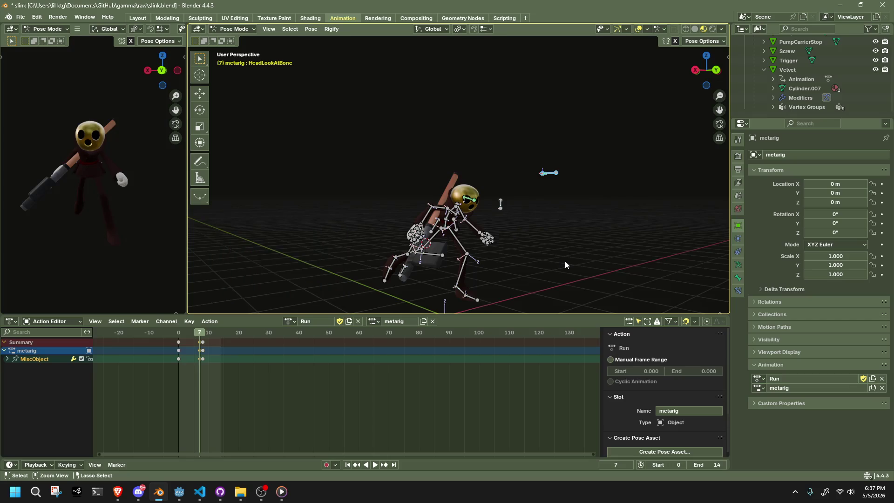
Step: Select the MiscObject bone, confirm its name, and move it
mouse_move(562, 258)
middle_mouse_down()
mouse_move(481, 233)
mouse_move(599, 235)
mouse_move(477, 156)
middle_mouse_up()
left_click(477, 156)
mouse_move(540, 189)
middle_mouse_down()
mouse_move(332, 207)
mouse_move(468, 278)
mouse_move(412, 261)
mouse_move(409, 217)
mouse_move(364, 186)
middle_mouse_up()
key("F2")
key("Escape")
key("g")
left_click(389, 232)
mouse_move(393, 233)
middle_mouse_down()
mouse_move(491, 251)
mouse_move(398, 239)
middle_mouse_up()
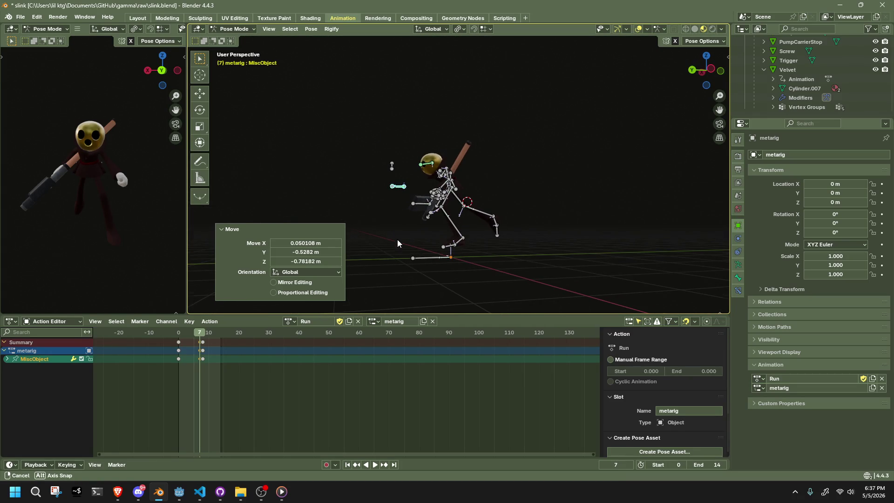
Step: Clear all MiscObject transforms and delete its keys at frames 0 and 8
left_click(309, 29)
mouse_move(336, 49)
left_click(446, 49)
mouse_move(453, 189)
middle_mouse_down()
mouse_move(441, 220)
mouse_move(287, 292)
mouse_move(209, 352)
middle_mouse_up()
left_click_drag(212, 373, 172, 336)
key("Delete")
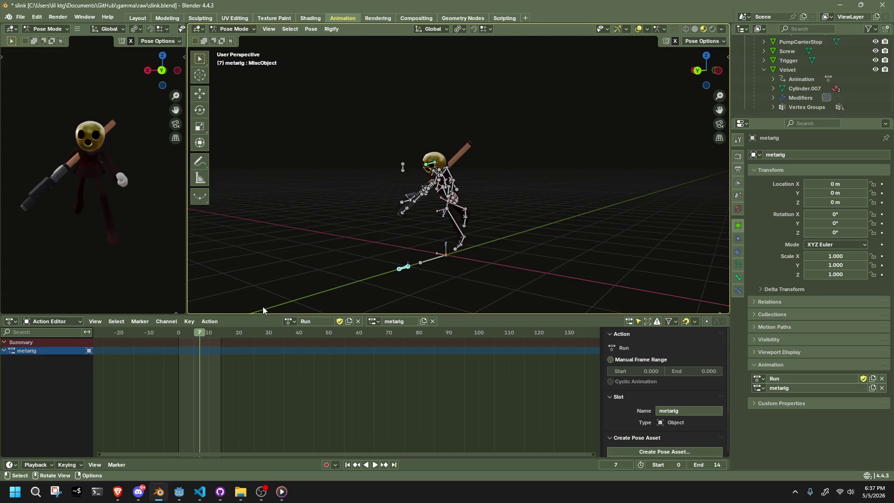
Step: Return to frame 0, save slink.blend, and switch the rig to Object Mode
left_click_drag(183, 333, 178, 332)
mouse_move(337, 121)
middle_mouse_down()
mouse_move(498, 181)
mouse_move(518, 173)
middle_mouse_up()
key("ctrl+s")
left_click(233, 29)
left_click(236, 37)
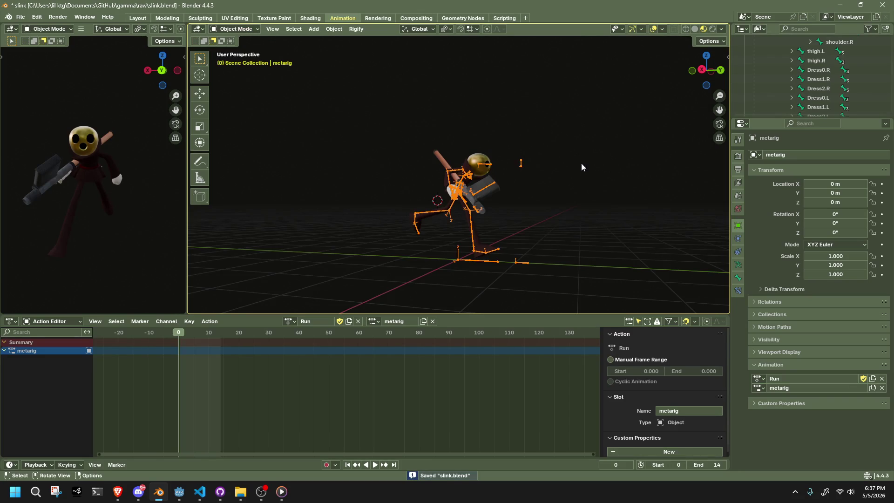
Step: Switch the rig to Pose Mode and scrub through frames 0–14
middle_click_drag(582, 166, 462, 175)
left_click(243, 29)
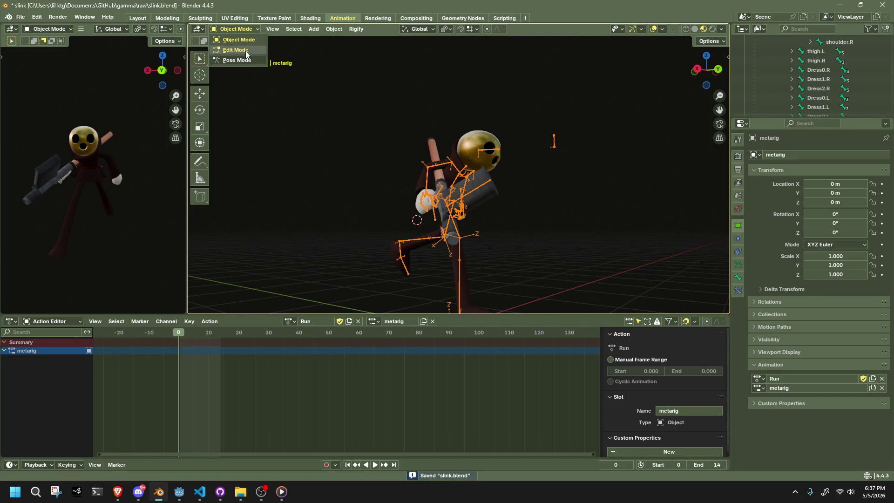
left_click(240, 60)
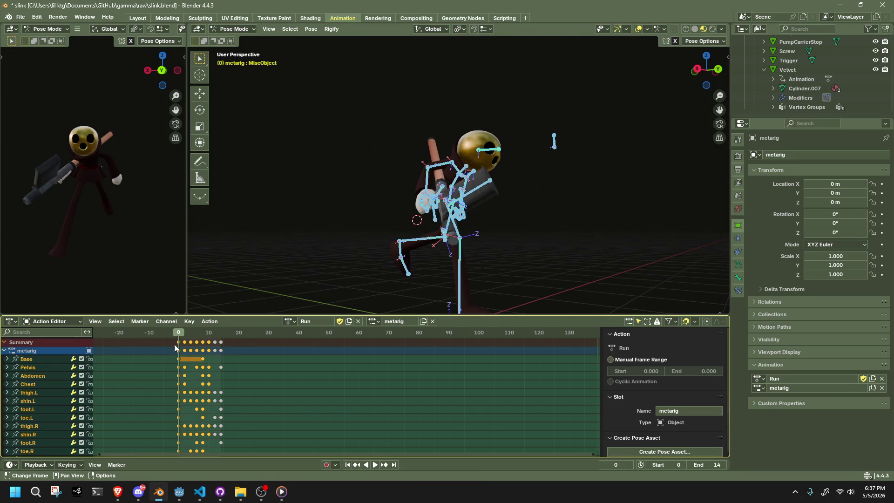
left_click_drag(180, 333, 222, 341)
key("alt+Tab")
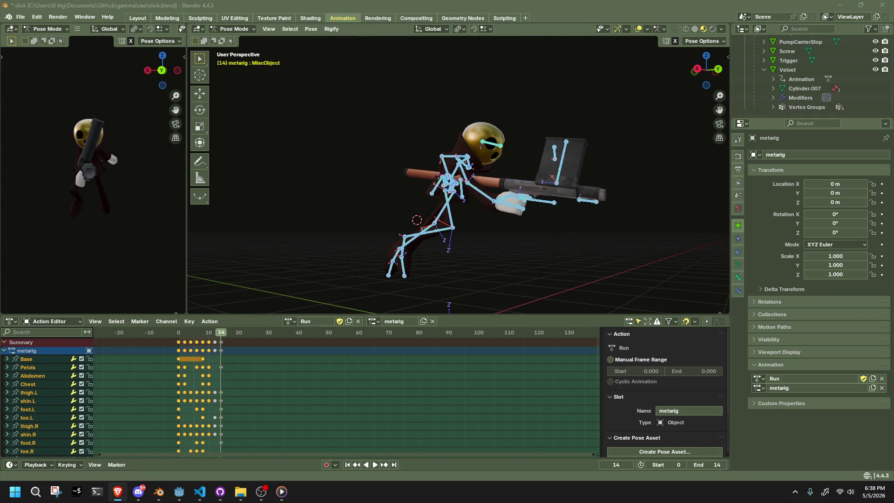
key("alt+Tab")
Step: Set the end frame to 56, select all keys, and start scaling from frame 0
key("Return")
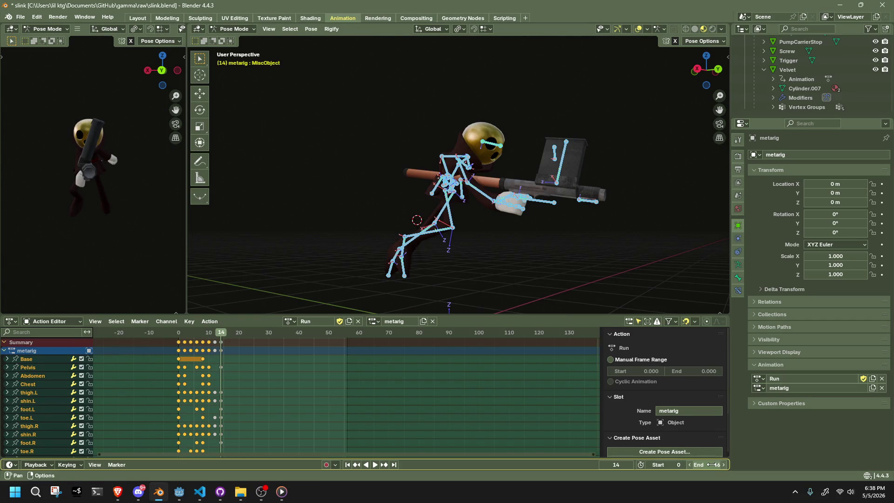
left_click(180, 334)
left_click_drag(255, 380, 166, 336)
key("s")
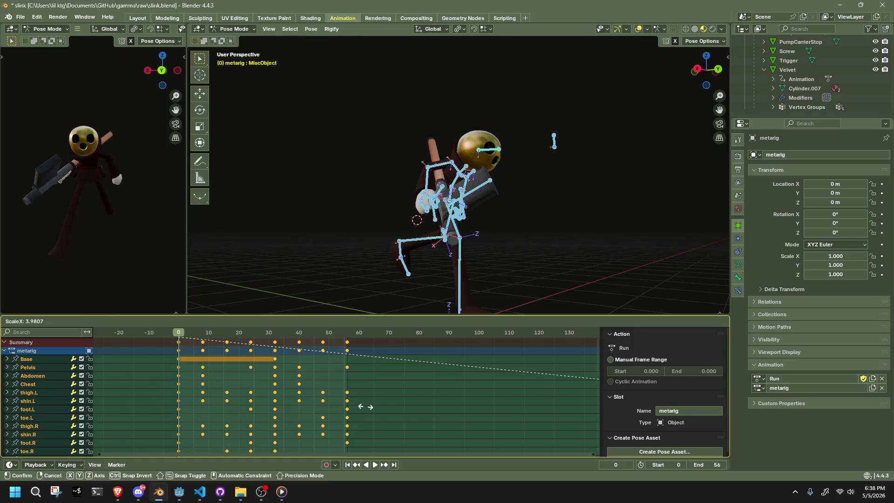
Step: Confirm the 4× stretch, review it in Right Orthographic view, then revert keys to frames 0–14
left_click(366, 410)
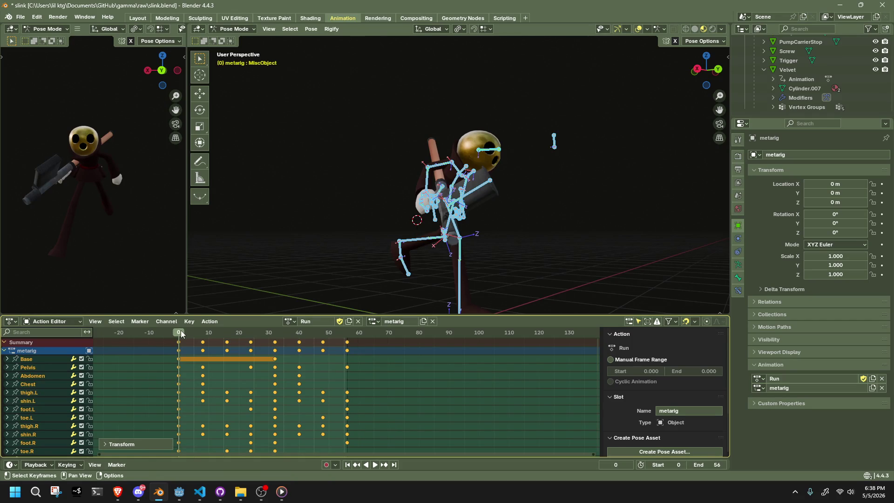
left_click_drag(180, 331, 252, 347)
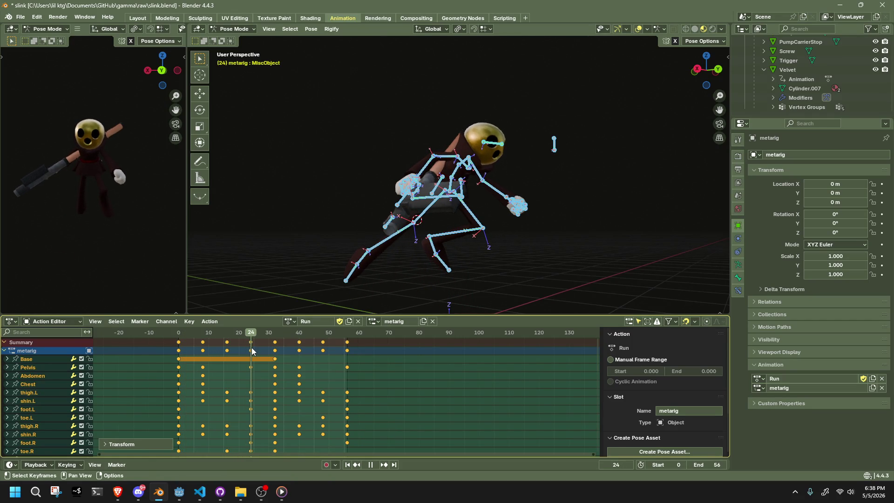
left_click(703, 70)
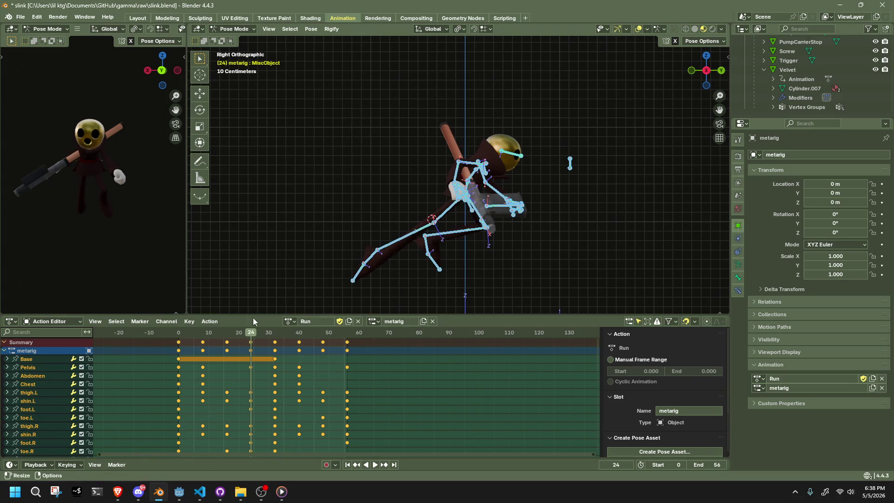
mouse_move(248, 334)
left_mouse_down()
mouse_move(356, 349)
mouse_move(329, 353)
left_mouse_up()
key("space")
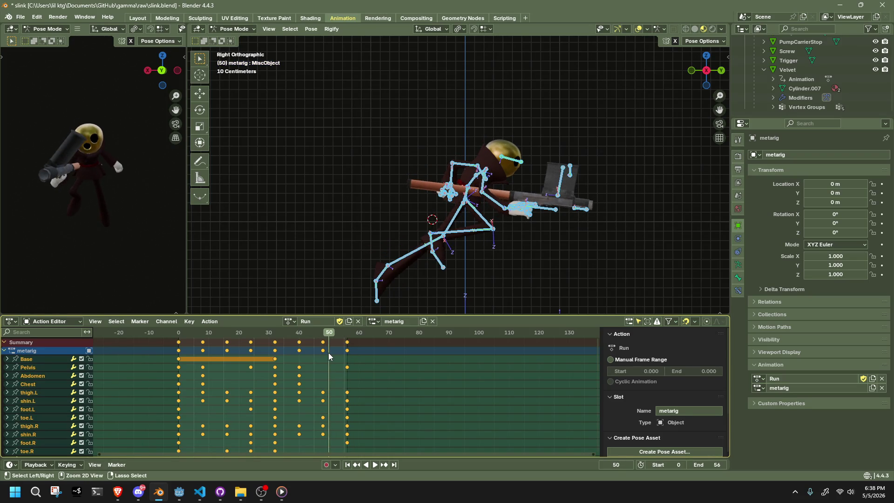
key("ctrl+z")
left_click(223, 335)
key("space")
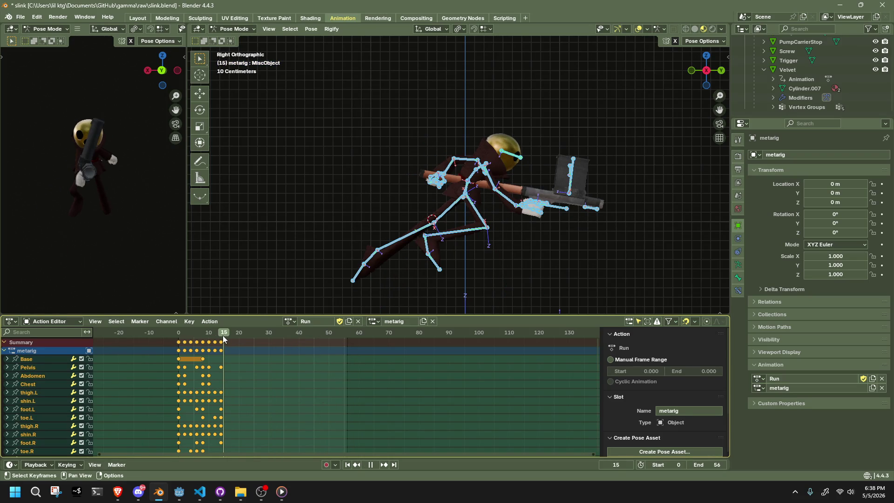
Step: Copy the frame-0 keyframes and place the repeated starting pose at frame 16
key("space")
left_click(180, 351)
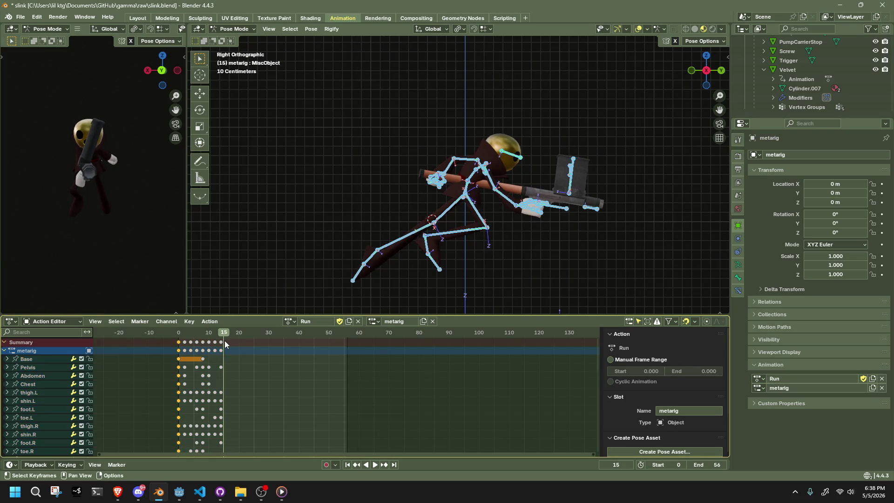
key("ctrl+v")
key("Home")
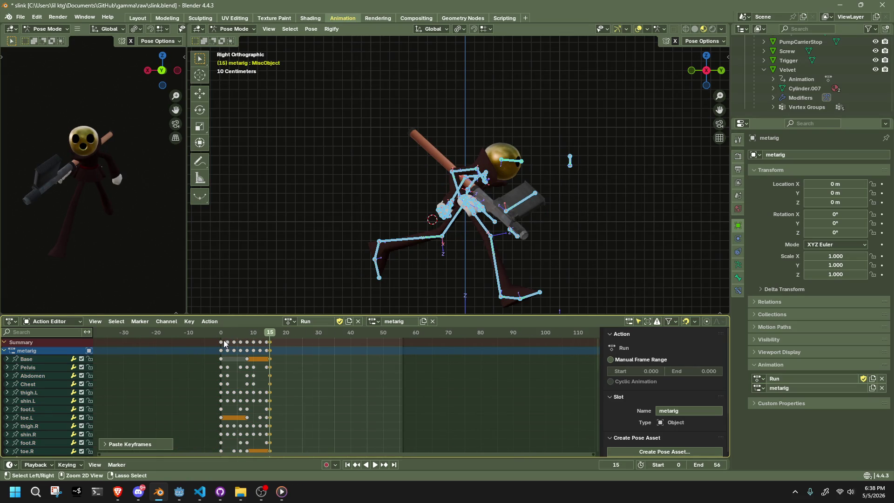
key("g")
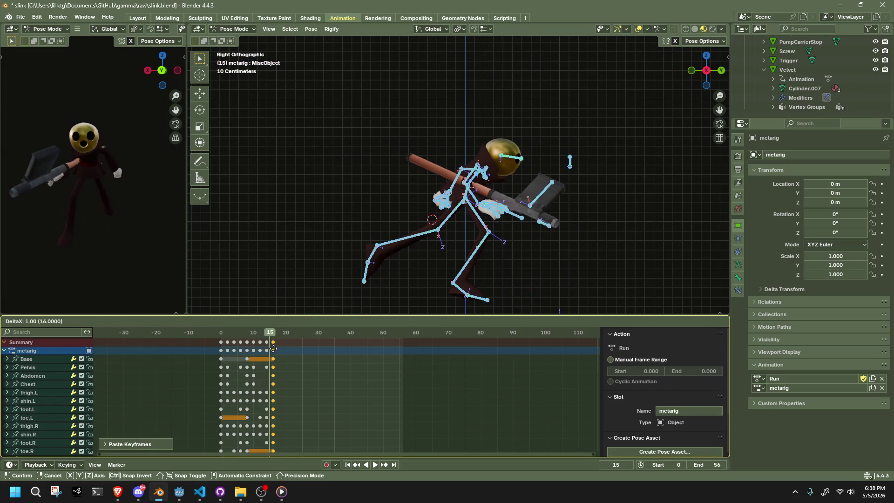
left_click(274, 349)
Step: Play back the loop, select all keyframes, and review frames 0 through 16
key("space")
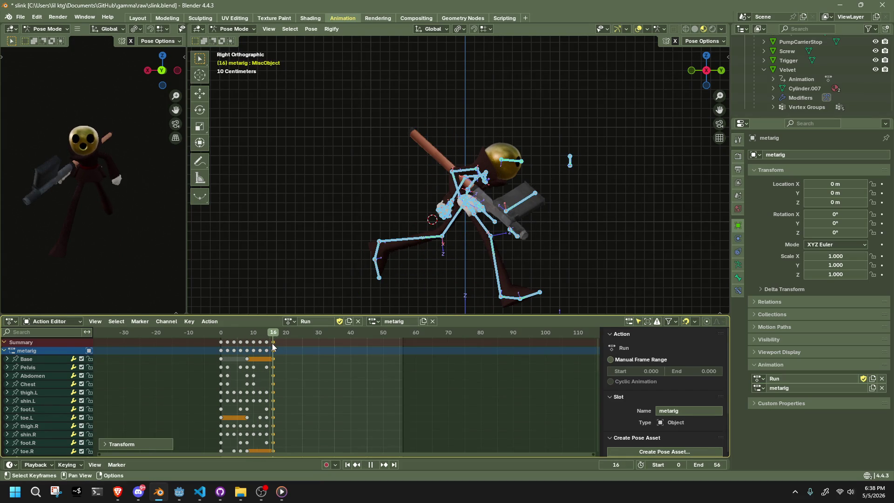
key("space")
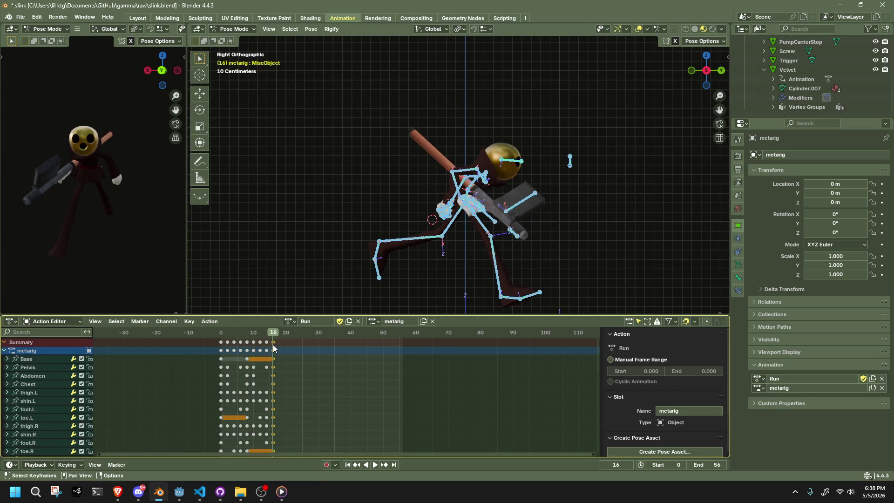
scroll(278, 362, "up", 3)
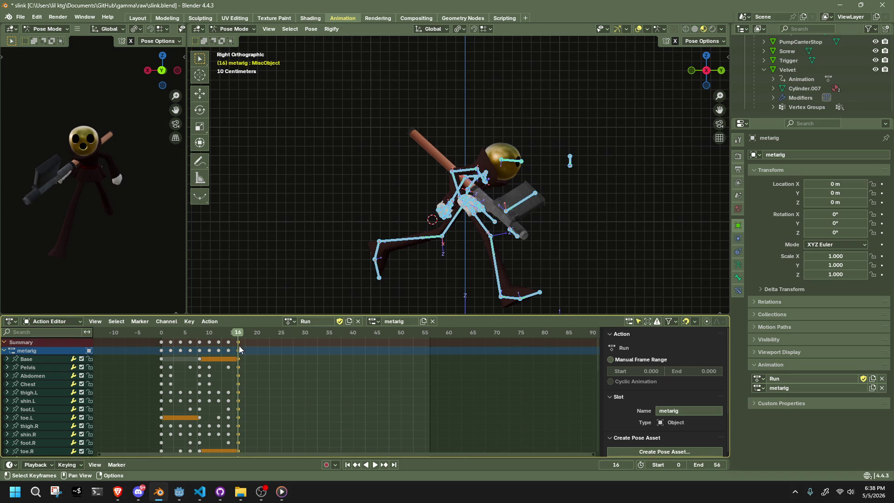
key("space")
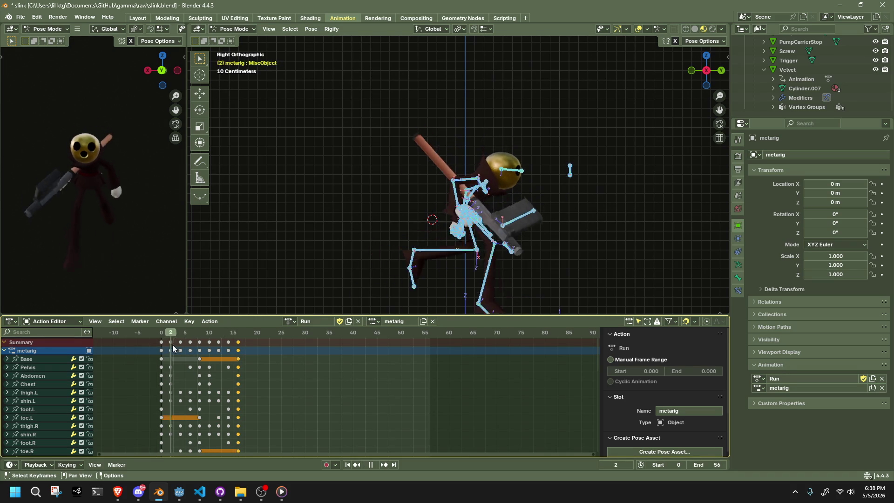
key("Escape")
mouse_move(289, 400)
left_mouse_down()
mouse_move(239, 399)
mouse_move(153, 336)
left_mouse_up()
left_click(163, 334)
key("space")
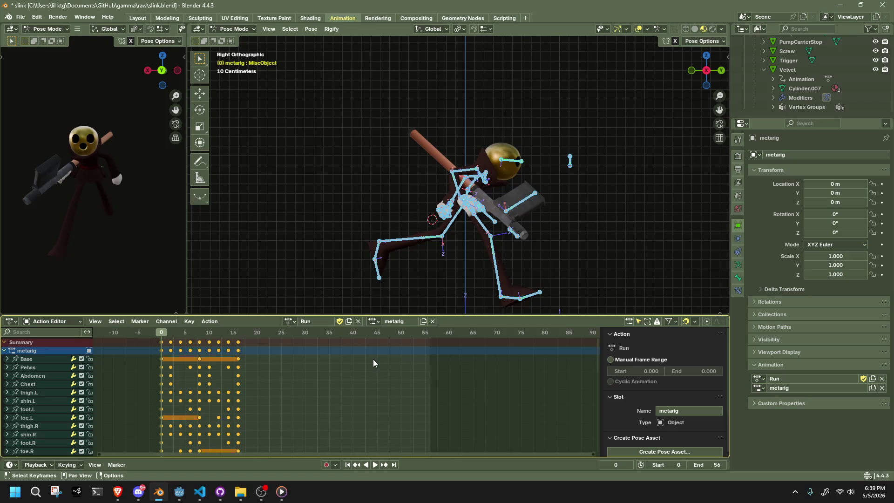
left_click(237, 333)
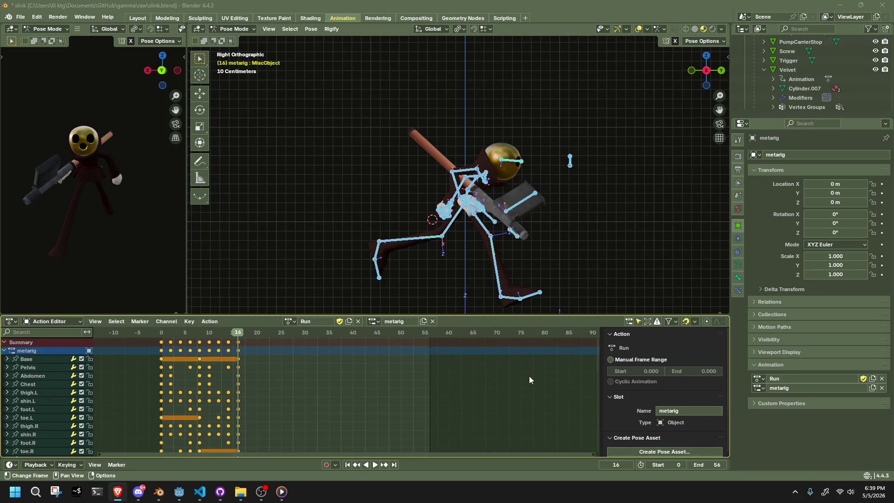
Step: Set the animation end frame to 64 and begin scaling the keys from frame 0
left_click(709, 466)
type("64")
key("Return")
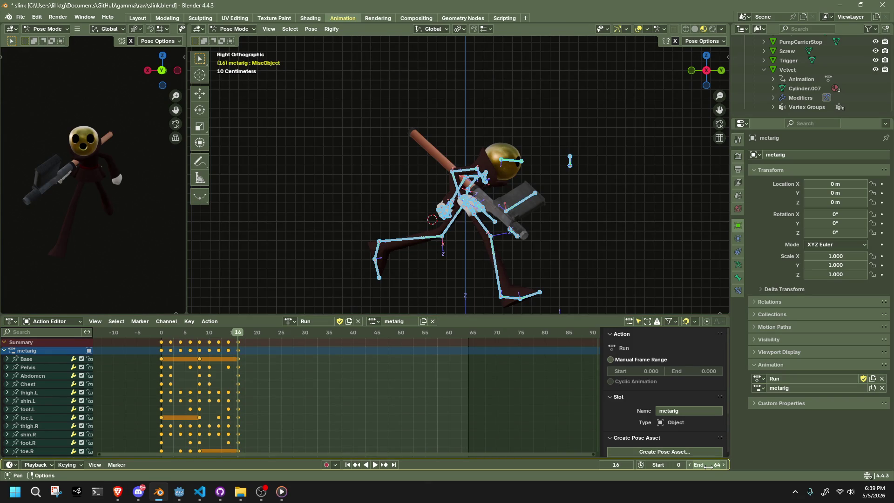
left_click(161, 333)
key("s")
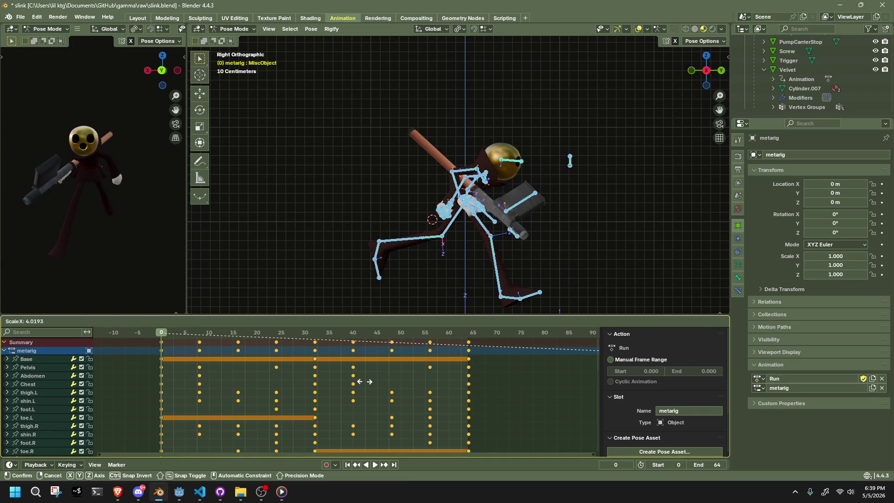
Step: Stretch the keys to about frame 64 and shift the last key column one frame later
left_click(365, 382)
left_click_drag(521, 405, 465, 327)
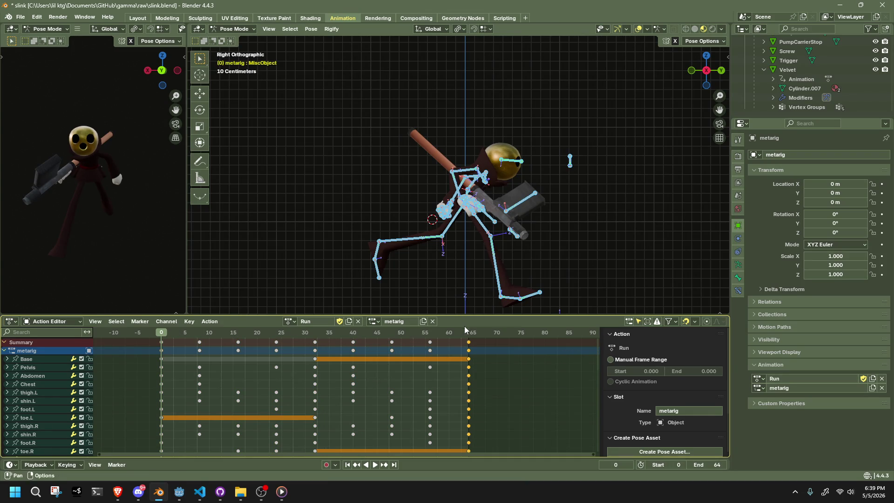
key("g")
left_click(476, 338)
Step: Play the full run loop while orbiting around the rig, then switch to the left side view
left_click(159, 334)
key("space")
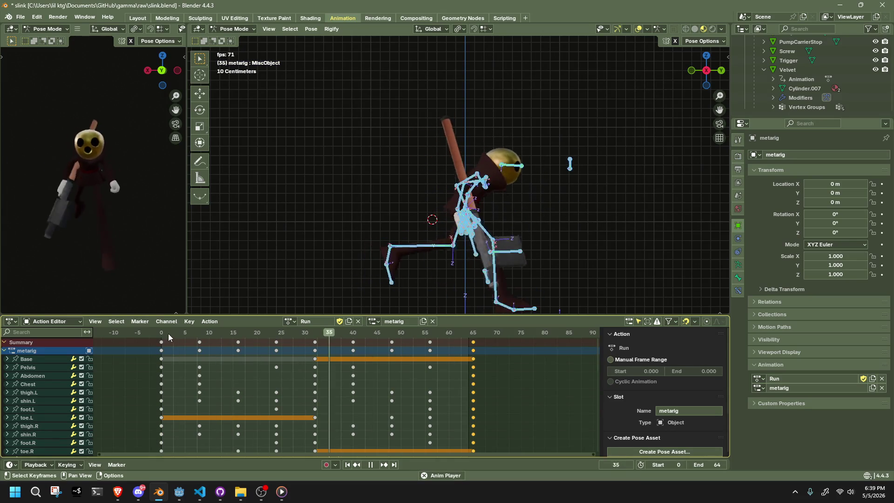
mouse_move(330, 255)
middle_mouse_down()
mouse_move(283, 263)
mouse_move(723, 138)
middle_mouse_up()
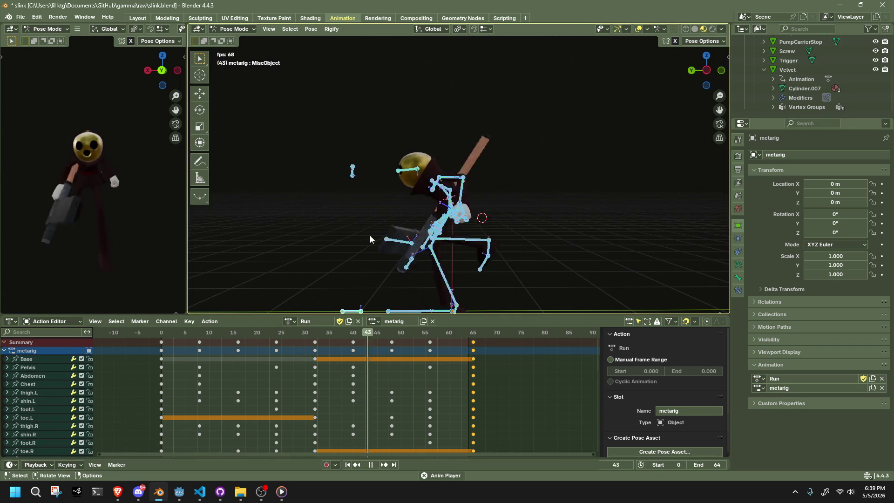
key("space")
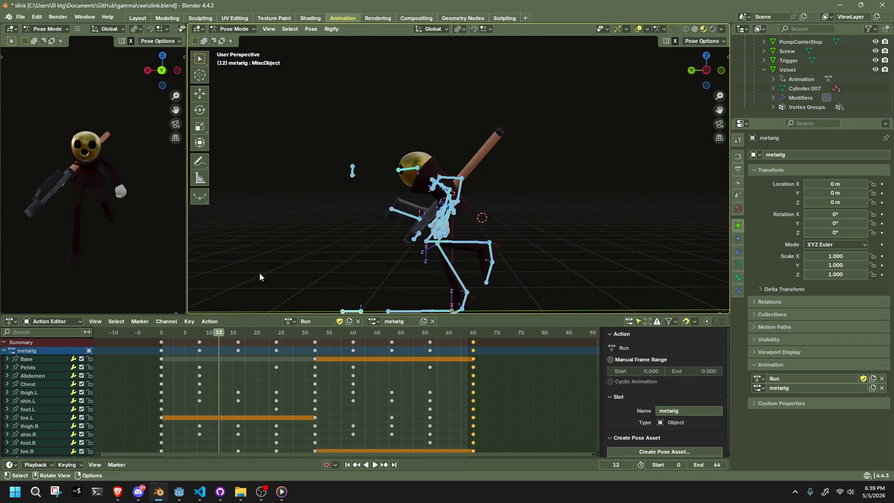
left_click(710, 70)
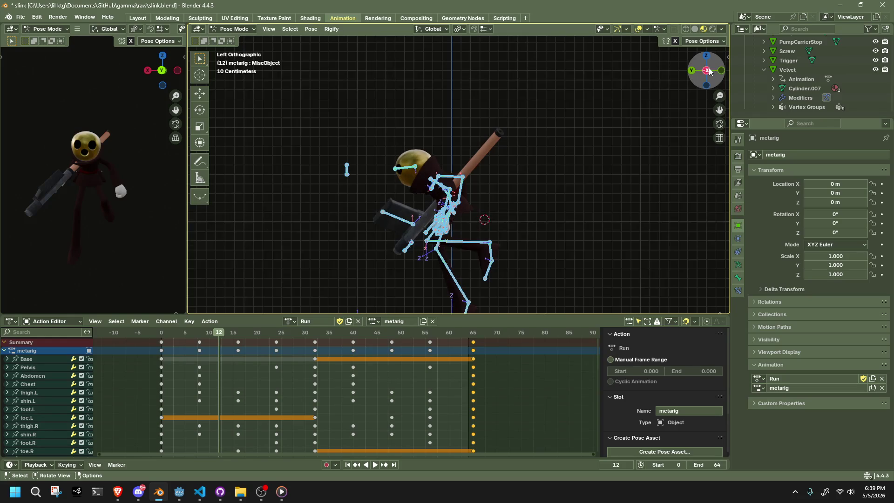
Step: At frame 8, select the left forearm and move it to a new keyed position
left_click_drag(167, 336, 200, 334)
left_click(303, 255)
mouse_move(303, 254)
middle_mouse_down()
mouse_move(472, 219)
mouse_move(353, 215)
middle_mouse_up()
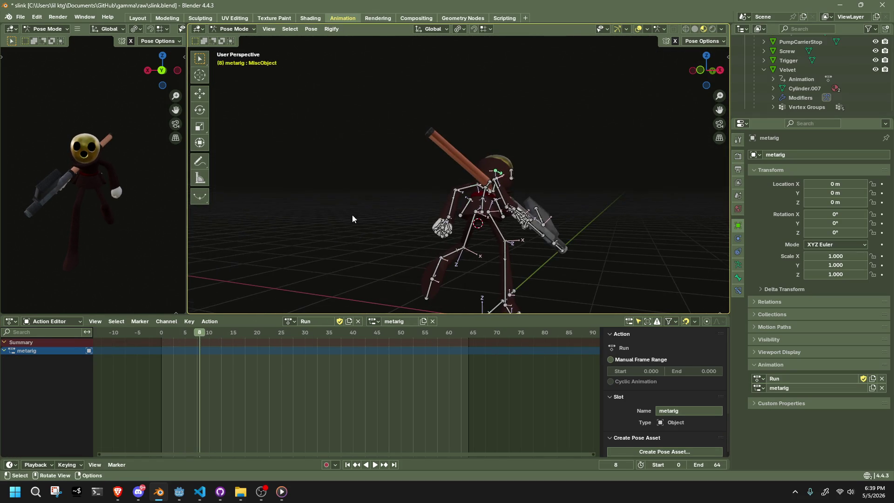
left_click(452, 214)
middle_click_drag(451, 213, 620, 214)
key("g")
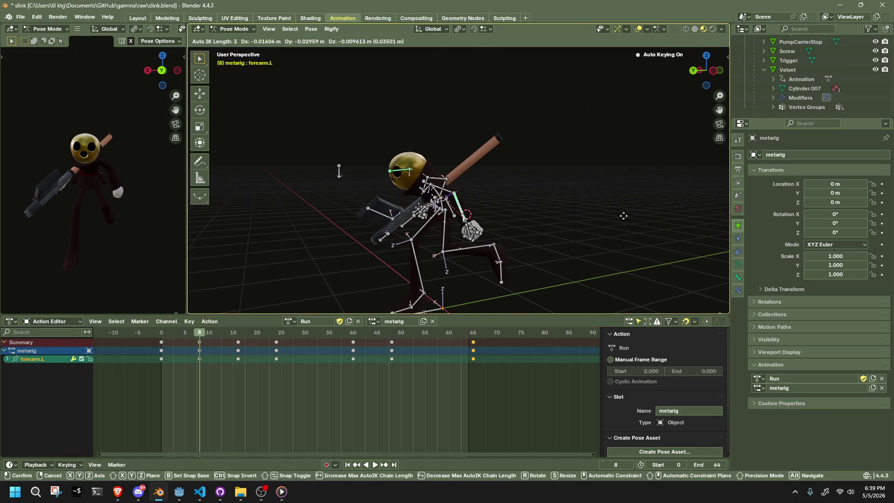
left_click(620, 214)
Step: At frame 16, move the left forearm 0.06 m in X and 0.08 m lower
left_click_drag(284, 332, 238, 332)
middle_click_drag(448, 214, 466, 219)
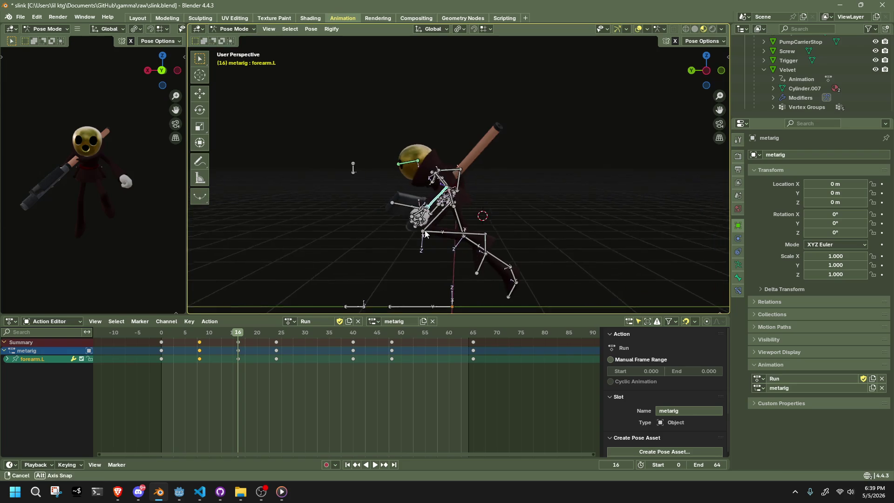
key("g")
left_click(356, 167)
mouse_move(355, 168)
middle_mouse_down()
mouse_move(543, 222)
mouse_move(544, 235)
middle_mouse_up()
key("g")
left_click(534, 247)
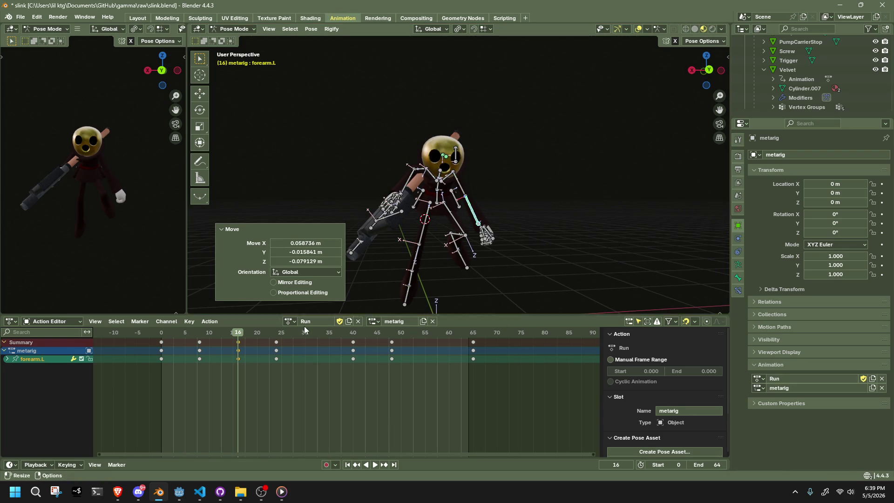
Step: Reposition the left forearm at frame 24, then replay from frame 0 to review the arm
left_click_drag(242, 334, 277, 338)
mouse_move(410, 280)
middle_mouse_down()
mouse_move(440, 267)
mouse_move(322, 285)
mouse_move(336, 284)
middle_mouse_up()
key("g")
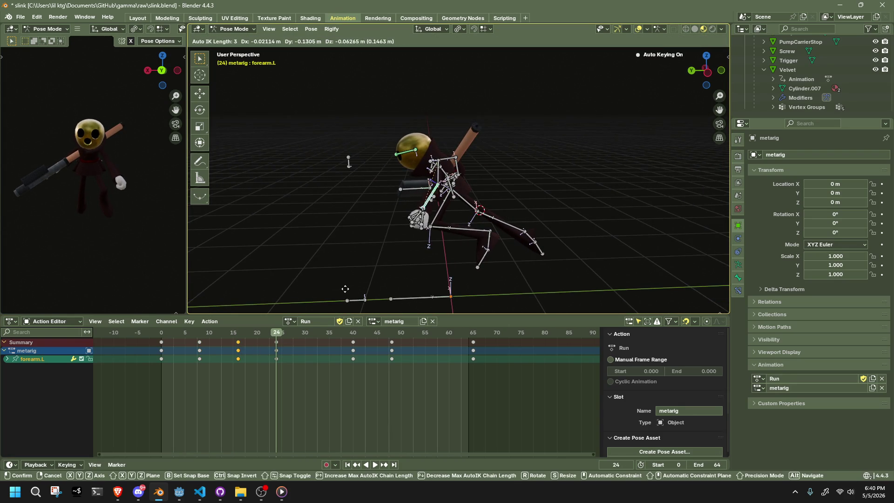
left_click(350, 290)
left_click(277, 362)
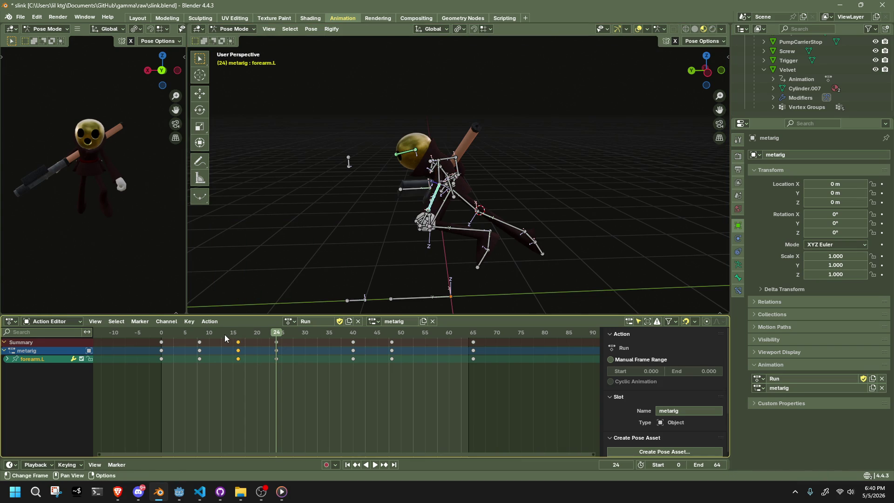
left_click(161, 337)
key("space")
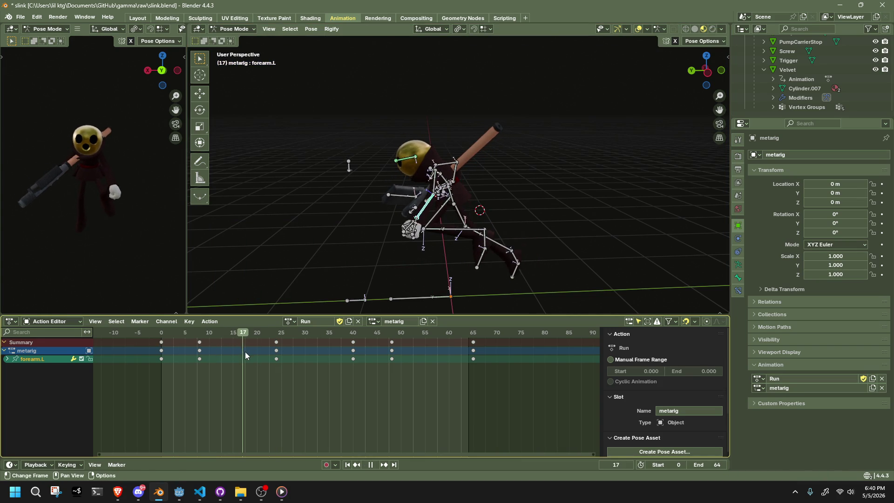
Step: At frame 8, select the left upper arm and rotate it, trying several axis constraints
mouse_move(251, 354)
left_mouse_down()
mouse_move(278, 354)
mouse_move(202, 353)
left_mouse_up()
key("space")
middle_click_drag(382, 243, 563, 242)
left_click(459, 184)
key("r")
key("y")
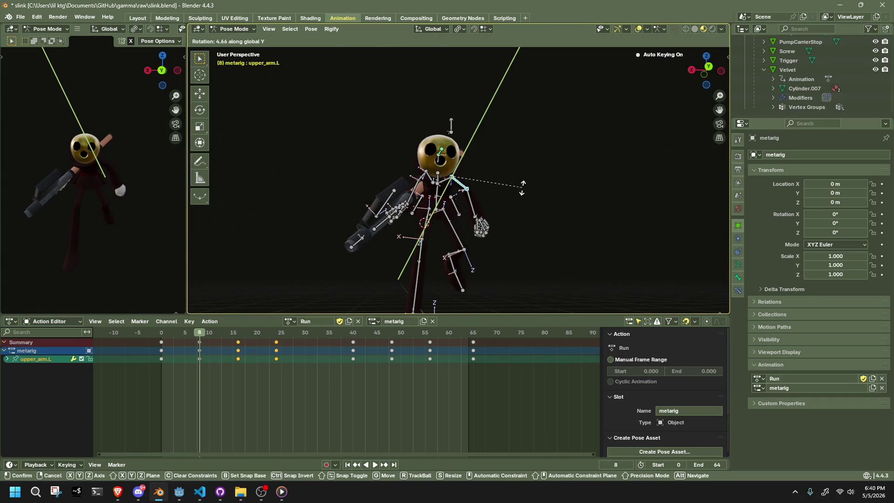
key("y")
key("y")
key("z")
key("x")
key("y")
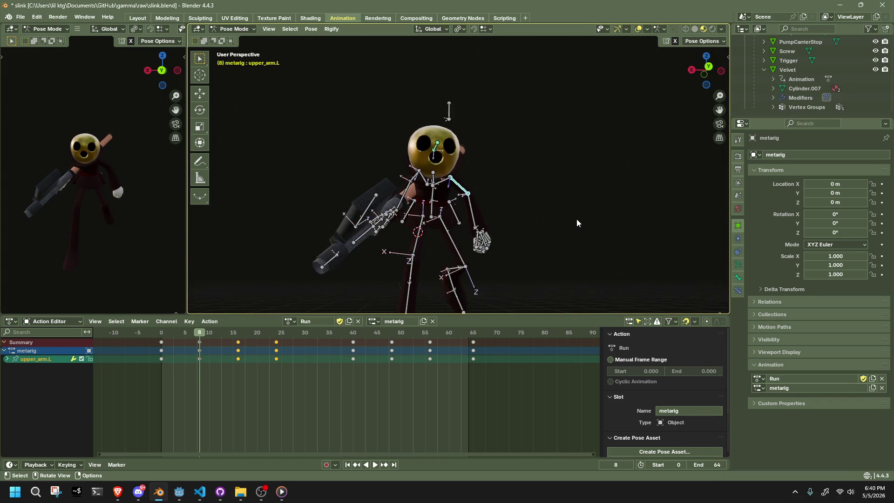
scroll(577, 219, "up", 5, "alt")
left_click(601, 227)
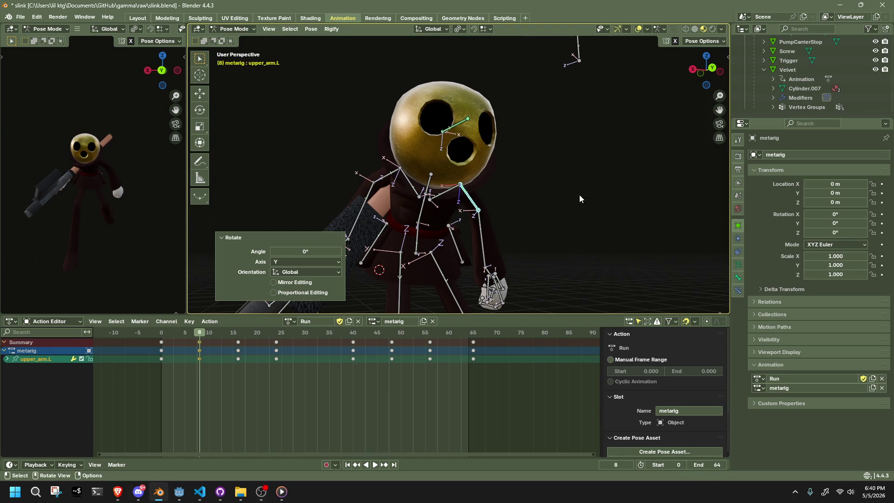
Step: Switch to Normal orientation and rotate the left upper arm −46.5° about its Y axis
left_click(432, 29)
left_click(412, 68)
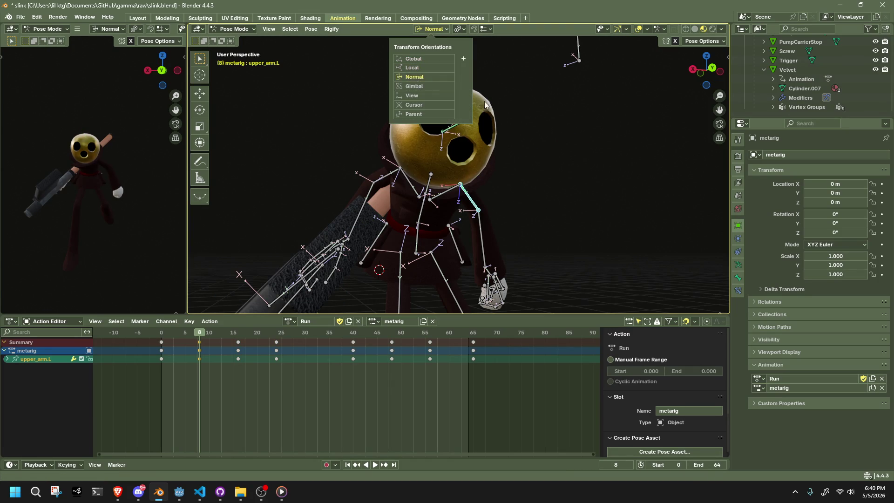
key("r")
key("y")
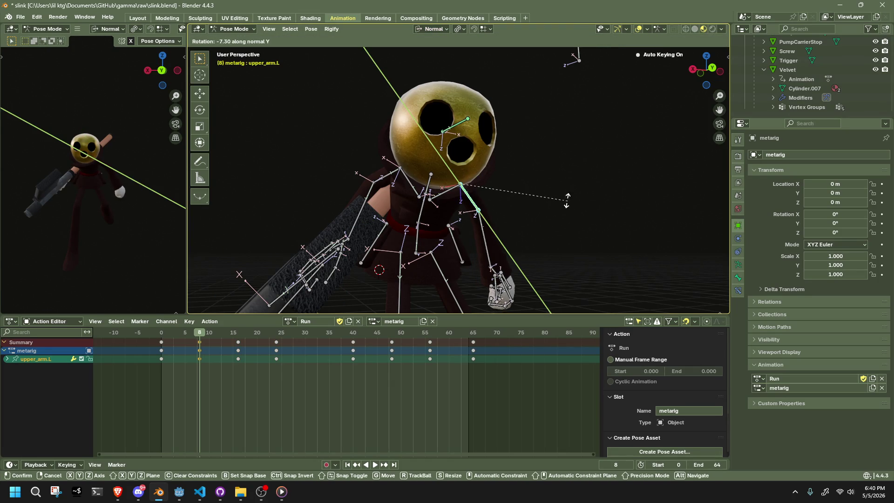
left_click(549, 214)
Step: Rotate the left forearm at frame 8, then return to frame 0 and select the left upper arm
mouse_move(550, 215)
middle_mouse_down()
mouse_move(442, 223)
mouse_move(339, 216)
middle_mouse_up()
left_click(499, 228)
key("r")
left_click(373, 228)
key("shift+Left")
mouse_move(390, 236)
middle_mouse_down()
mouse_move(475, 261)
mouse_move(435, 280)
mouse_move(470, 178)
middle_mouse_up()
left_click(447, 176)
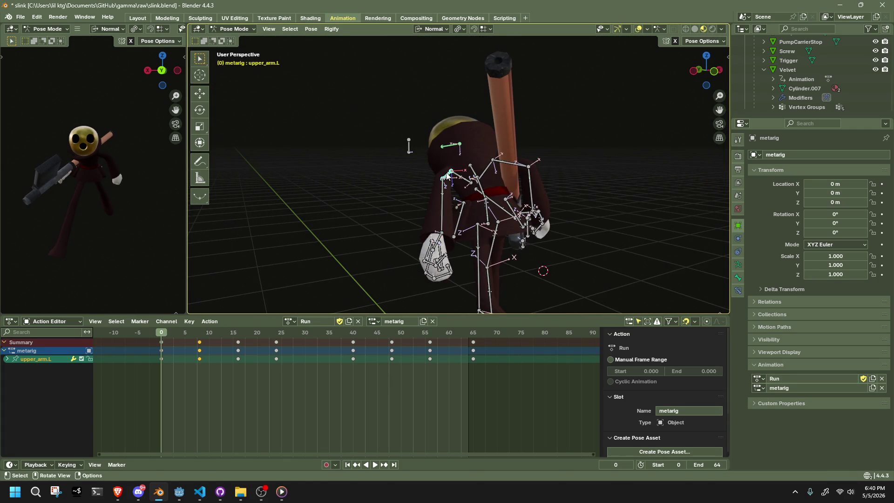
Step: Rotate the left upper arm about its Y axis at frame 0
key("r")
key("y")
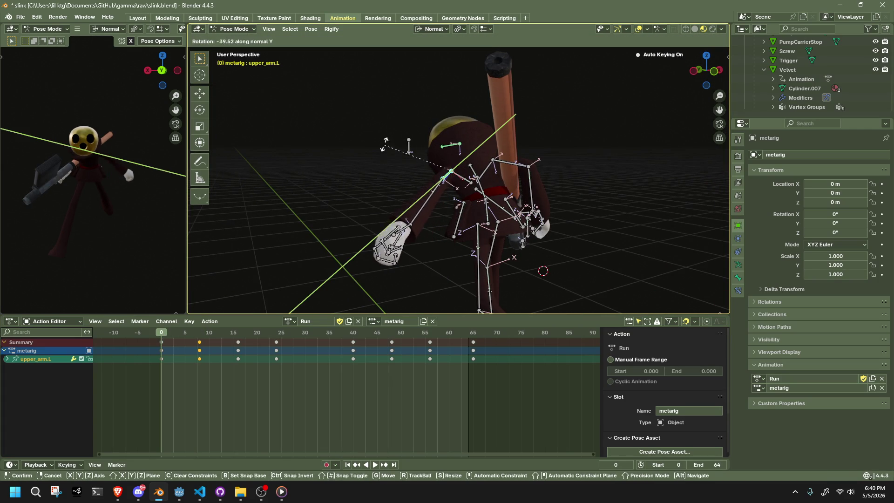
left_click(383, 144)
mouse_move(384, 144)
middle_mouse_down()
mouse_move(417, 198)
mouse_move(411, 286)
mouse_move(332, 245)
middle_mouse_up()
Step: Move the left forearm about 0.018 m in X and −0.109 m in Y, then bring up the file browser
left_click(416, 193)
key("g")
left_click(407, 198)
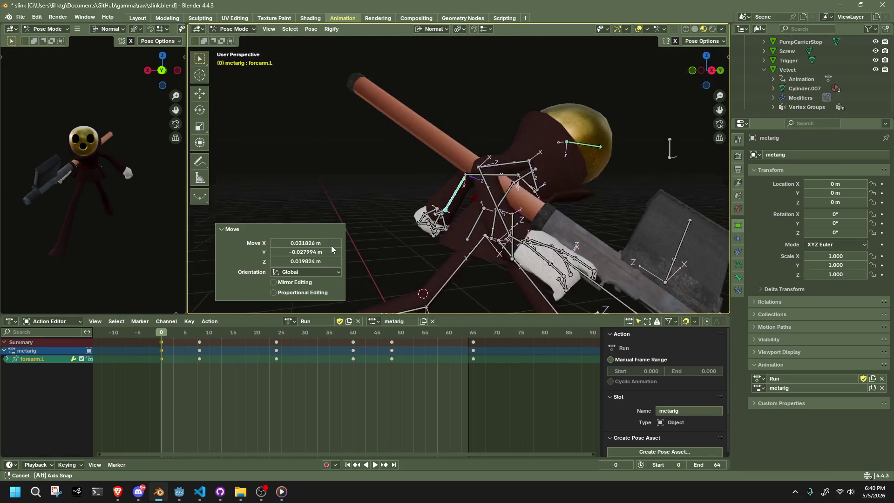
key("g")
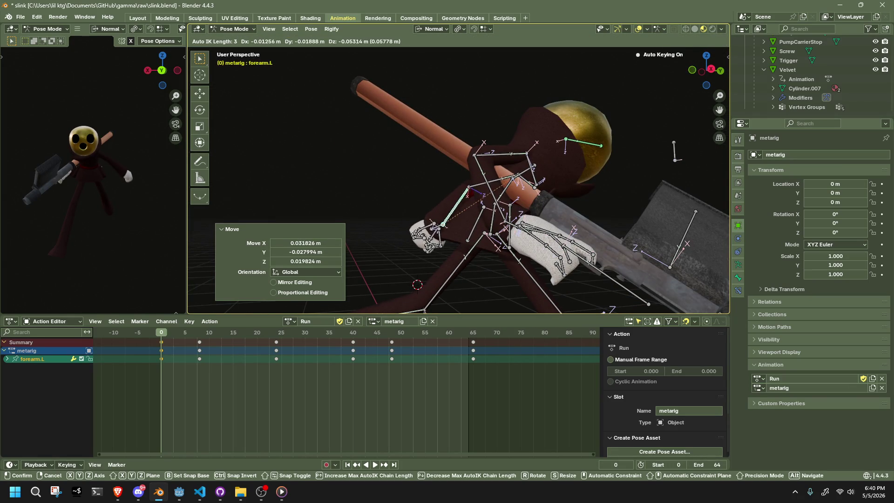
left_click(448, 219)
mouse_move(447, 218)
middle_mouse_down()
mouse_move(494, 196)
mouse_move(556, 251)
mouse_move(573, 254)
middle_mouse_up()
key("g")
left_click(505, 194)
key("g")
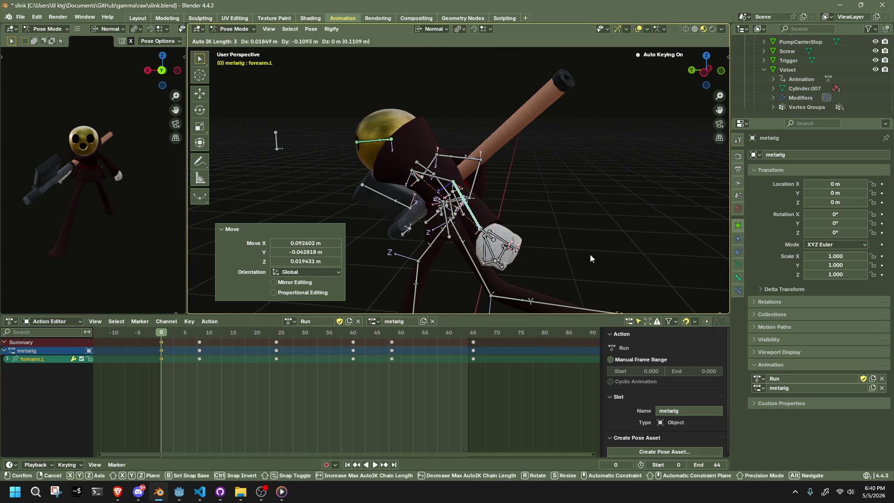
left_click(591, 259)
left_click(241, 492)
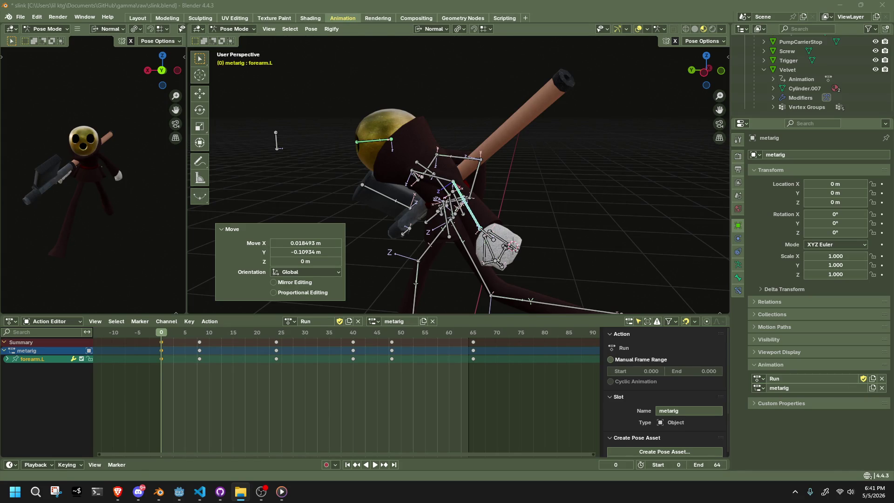
mouse_move(546, 230)
middle_mouse_down()
mouse_move(645, 141)
mouse_move(545, 256)
middle_mouse_up()
Step: Go to frame 8, switch to the back view, and reposition the left hand bone
left_click(170, 330)
key("space")
mouse_move(171, 331)
left_mouse_down()
mouse_move(223, 335)
mouse_move(200, 340)
left_mouse_up()
key("space")
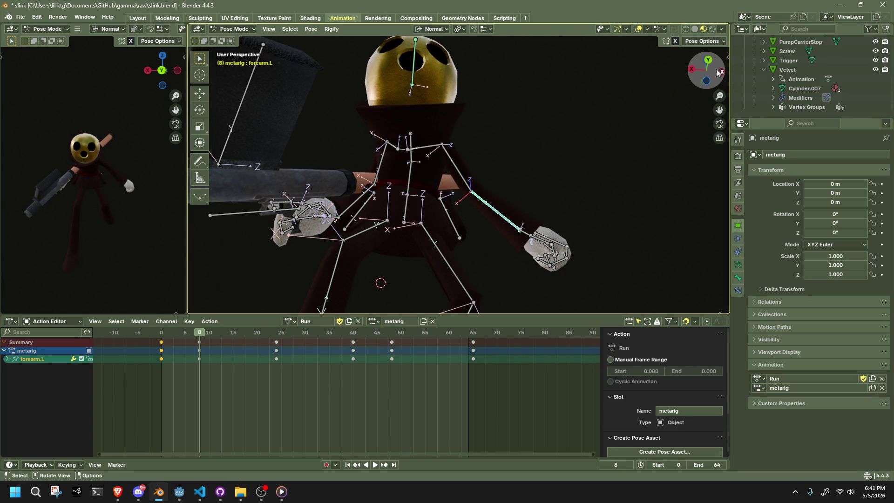
left_click(719, 72)
key("g")
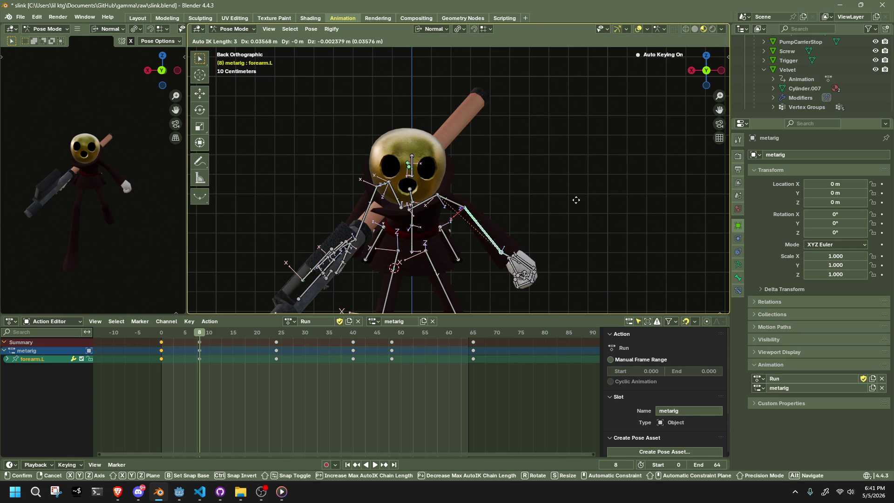
left_click(559, 206)
Step: Nudge the left forearm about 0.039 m in X and −0.013 m in Z, then select the left upper arm
mouse_move(537, 211)
middle_mouse_down()
mouse_move(406, 196)
mouse_move(497, 215)
mouse_move(593, 207)
mouse_move(599, 195)
middle_mouse_up()
key("g")
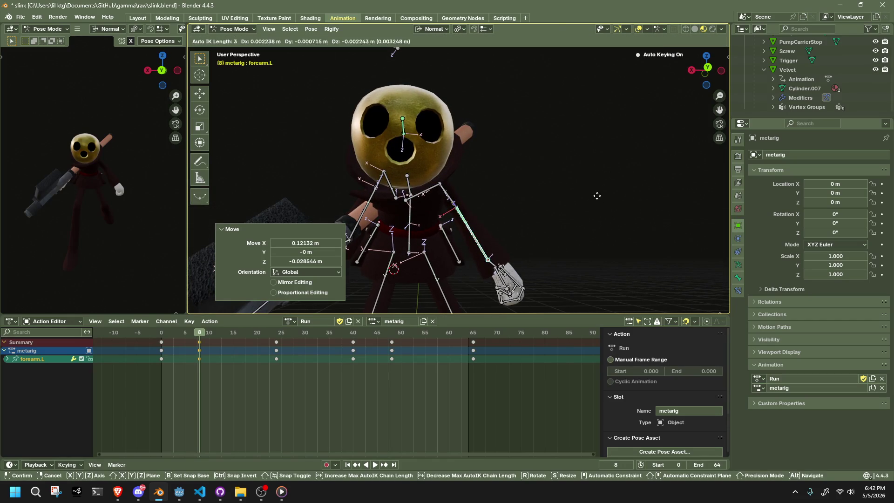
left_click(591, 197)
mouse_move(196, 334)
left_mouse_down()
mouse_move(163, 332)
mouse_move(263, 346)
mouse_move(200, 351)
left_mouse_up()
mouse_move(354, 224)
middle_mouse_down()
mouse_move(418, 218)
mouse_move(410, 214)
middle_mouse_up()
left_click(432, 204)
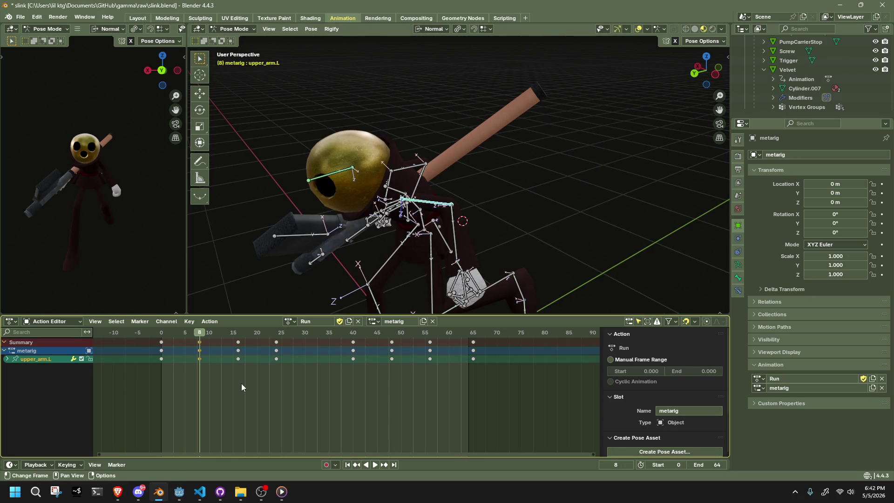
left_click_drag(236, 340, 164, 336)
key("space")
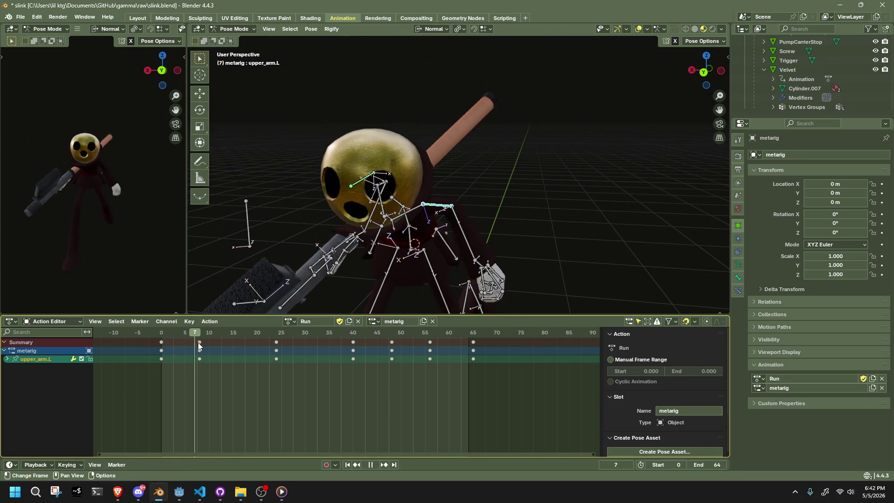
left_click_drag(246, 346, 353, 365)
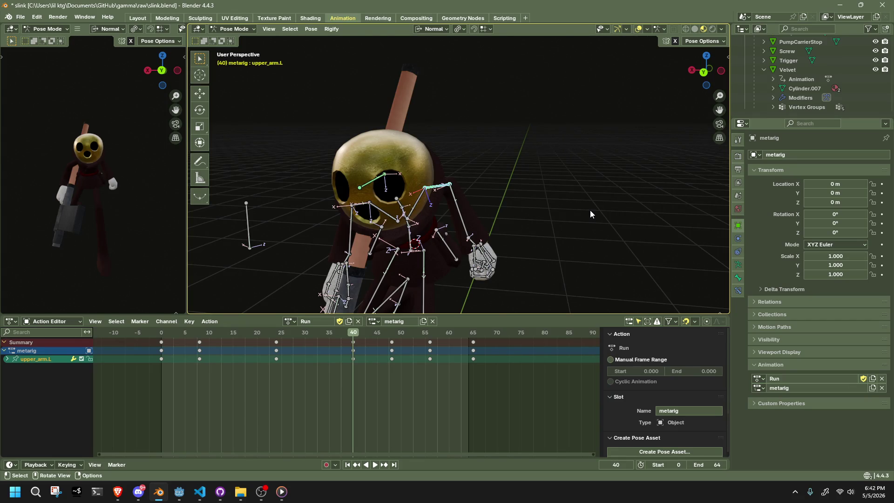
middle_click_drag(588, 211, 470, 209)
left_click(692, 71)
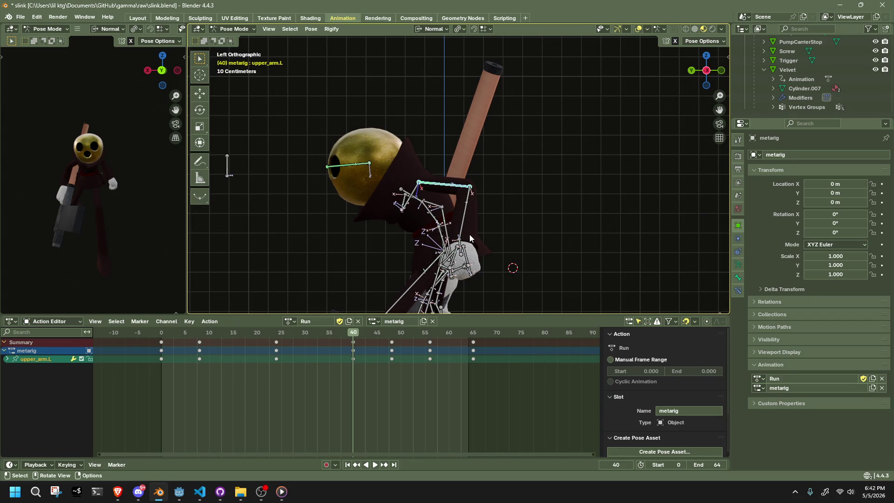
key("space")
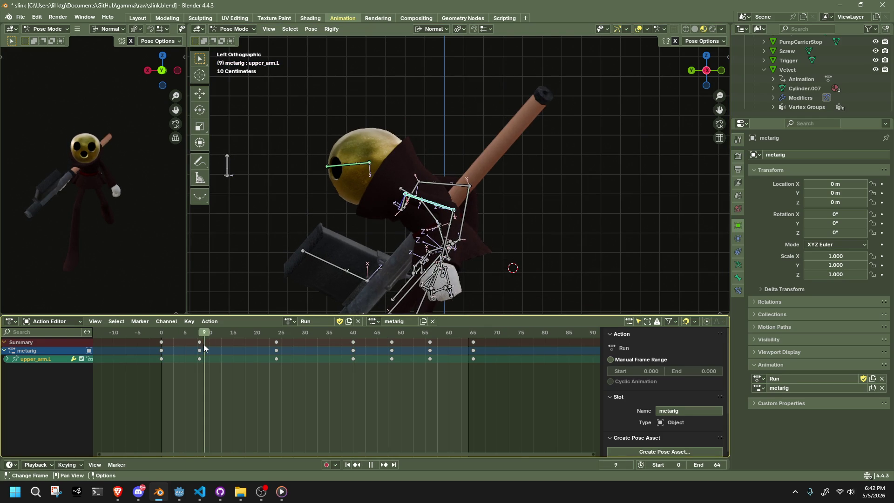
left_click_drag(203, 344, 354, 375)
key("alt+Tab")
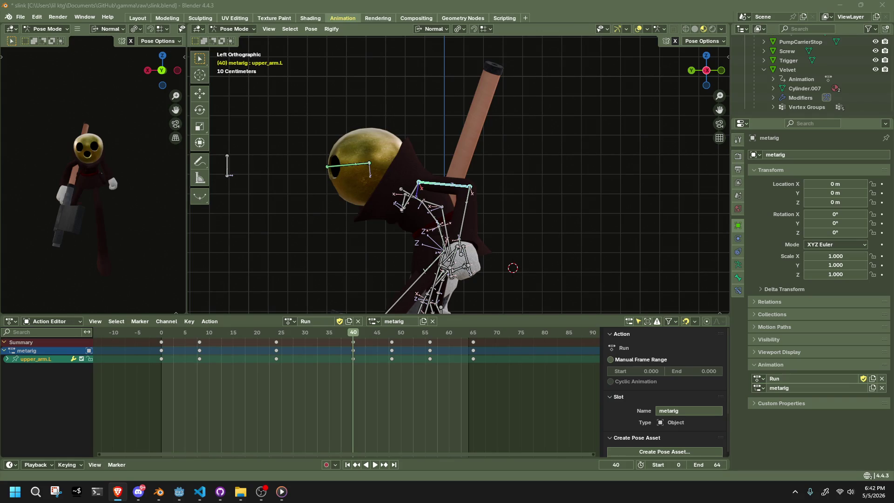
key("alt+Tab")
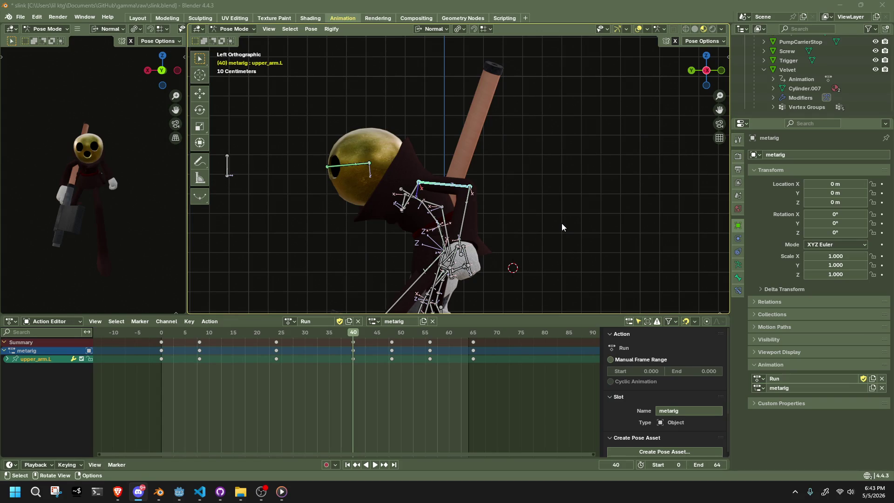
mouse_move(488, 209)
middle_mouse_down()
mouse_move(381, 222)
mouse_move(332, 213)
mouse_move(333, 188)
middle_mouse_up()
left_click(695, 75)
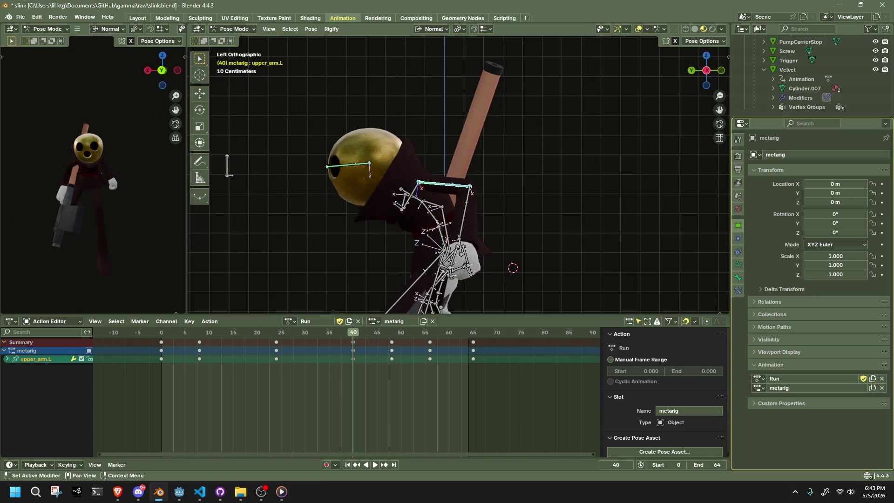
left_click(468, 221)
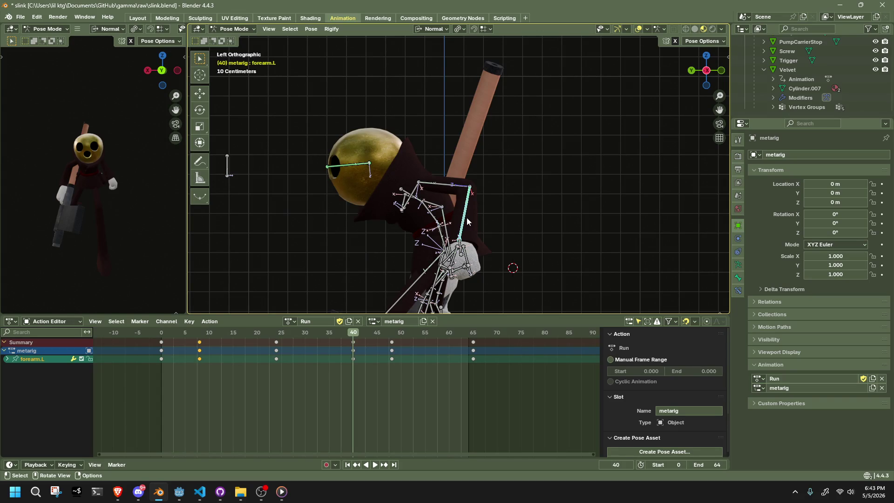
key("alt+Tab")
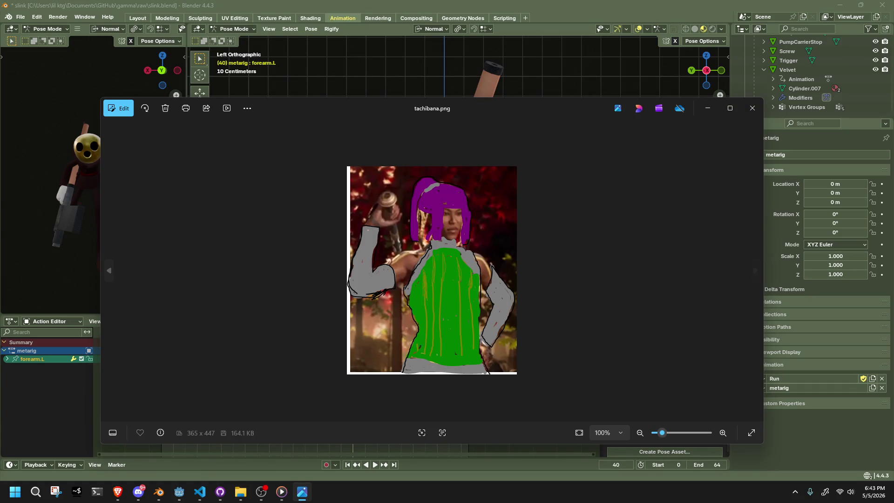
scroll(519, 374, "up", 1)
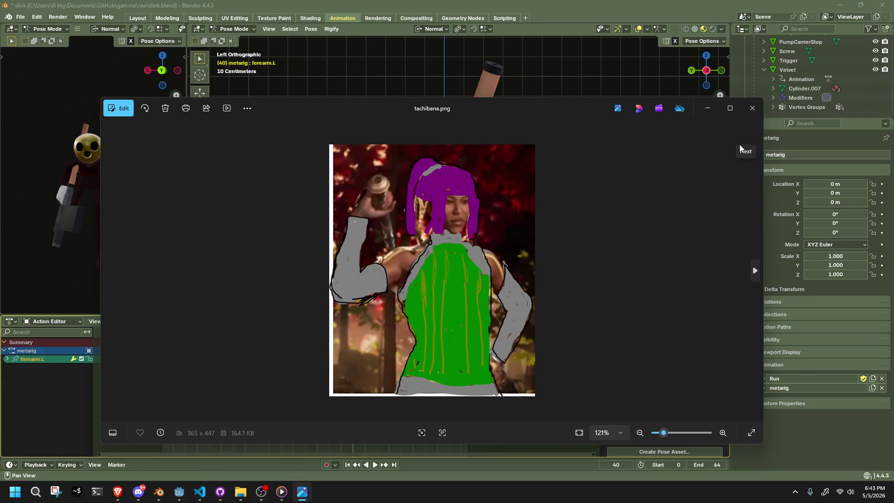
left_click(745, 112)
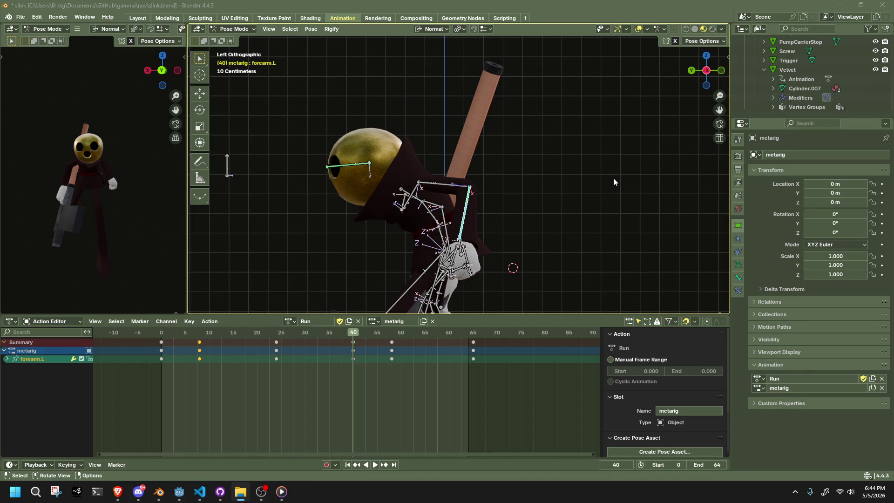
Step: Select the right upper arm and forearm, then play the action to check their motion
mouse_move(507, 235)
middle_mouse_down()
mouse_move(376, 216)
mouse_move(339, 201)
mouse_move(364, 197)
mouse_move(301, 145)
middle_mouse_up()
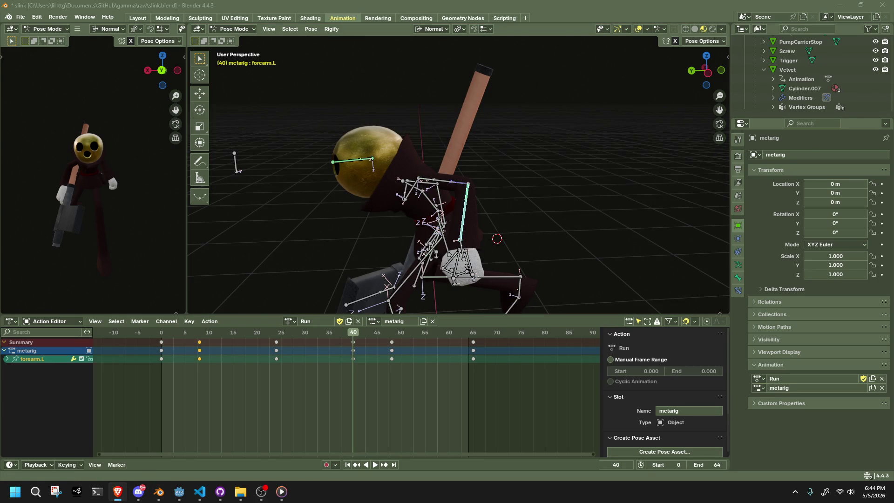
left_click(707, 76)
mouse_move(707, 75)
left_mouse_down()
mouse_move(482, 199)
mouse_move(628, 179)
mouse_move(605, 184)
left_mouse_up()
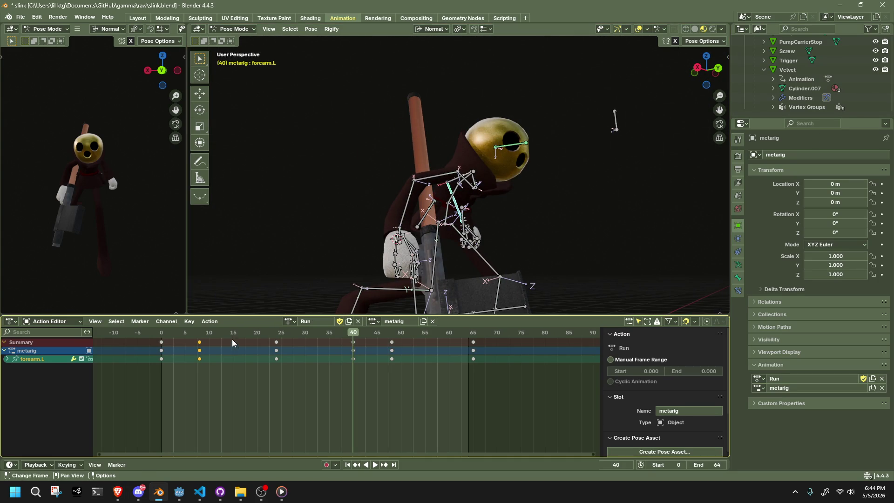
left_click(436, 176)
left_click(406, 205, "shift")
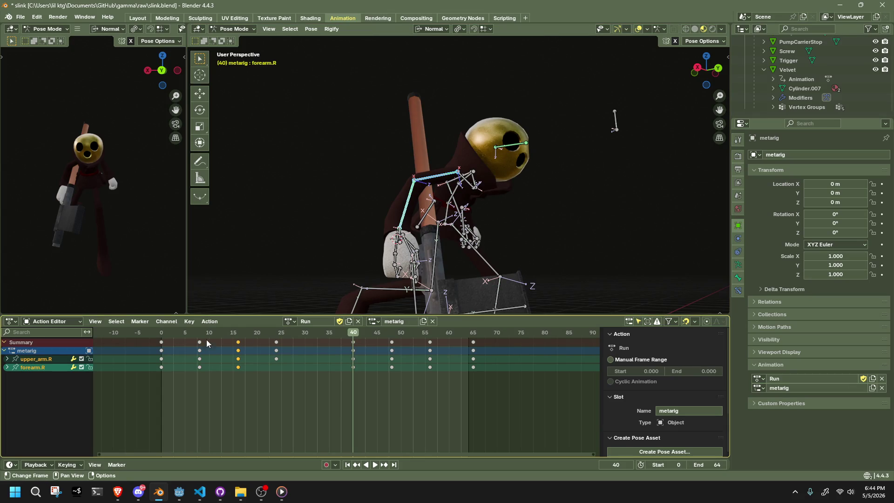
key("shift+Left")
key("space")
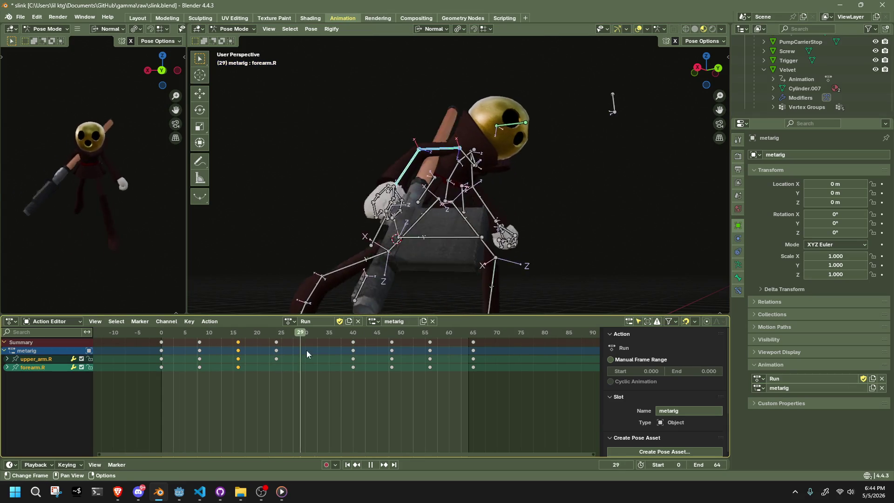
key("space")
Step: Delete the right arm keys from frames 40 to 56 and replay to check the result
left_click_drag(451, 408, 344, 337)
key("Delete")
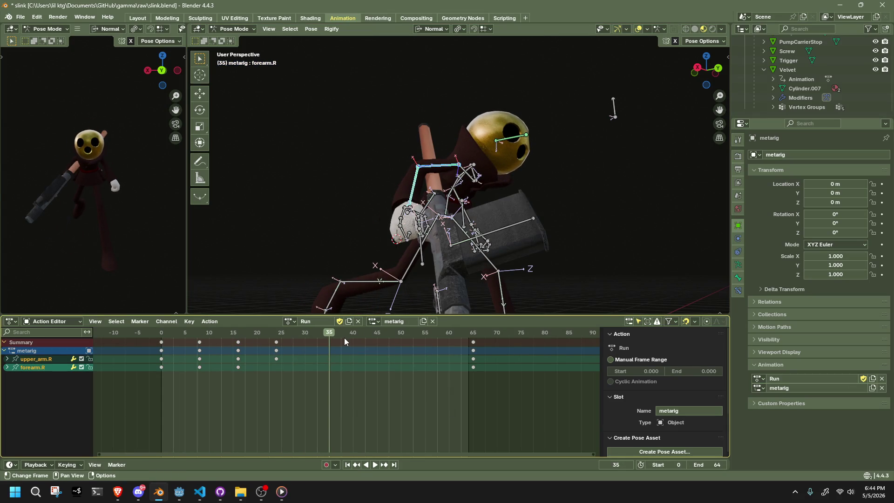
left_click(163, 332)
key("space")
key("space")
left_click(164, 333)
key("space")
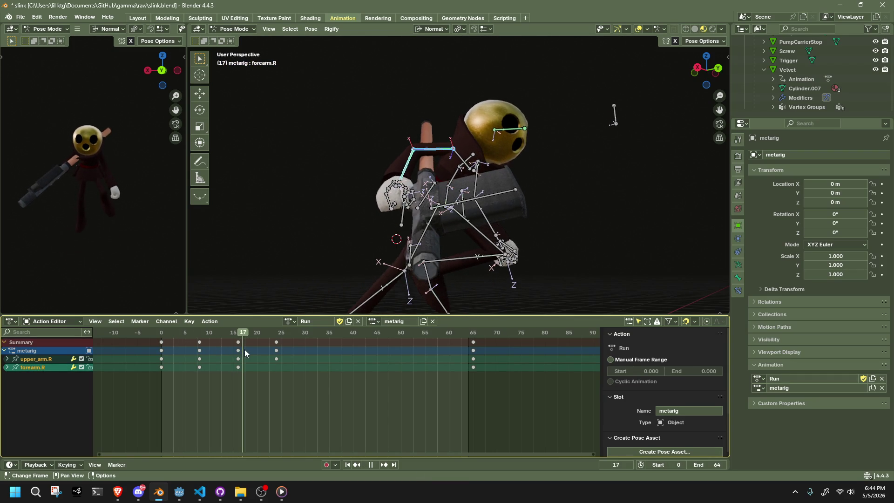
left_click_drag(272, 357, 425, 388)
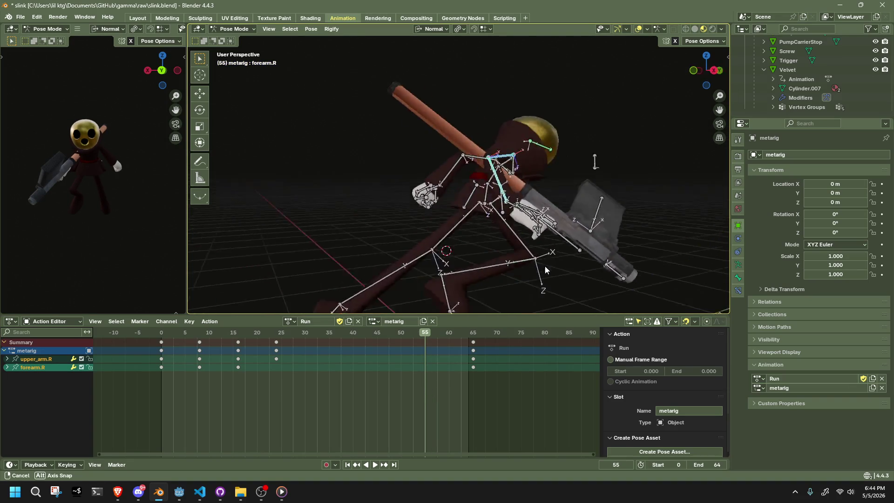